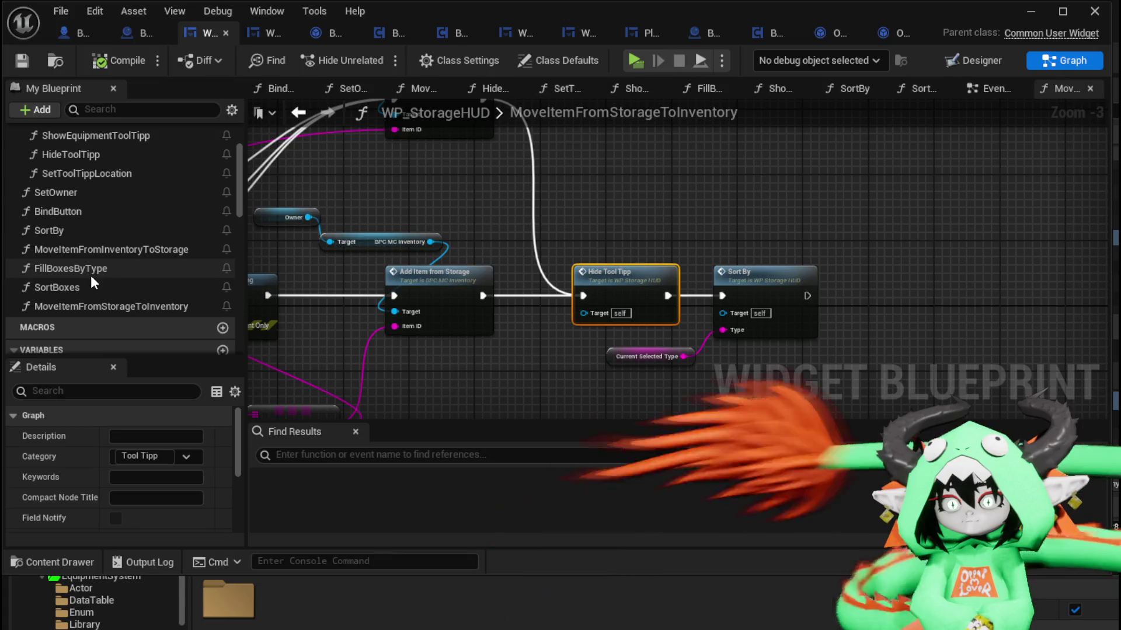
Step: Paste a Hide Tool Tipp node into MoveItemFromInventoryToStorage, route both Move calls into it, and place it before Sort By
double_click(85, 250)
scroll(646, 240, "up", 2)
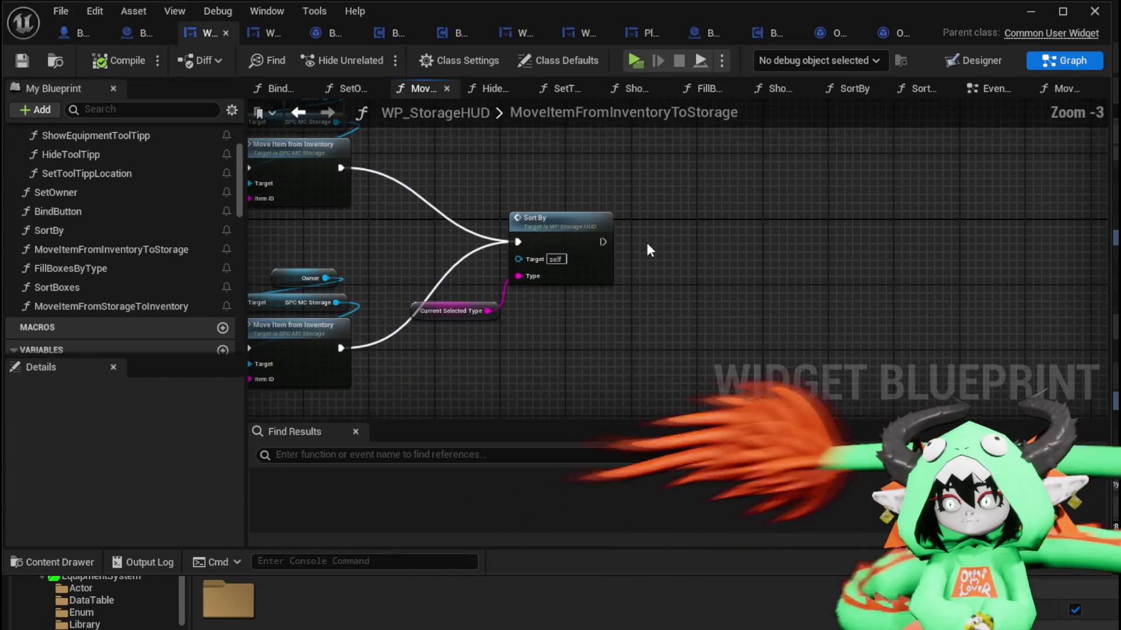
key("ctrl+v")
mouse_move(518, 241)
left_mouse_down()
mouse_move(496, 189)
mouse_move(509, 184)
left_mouse_up()
left_click_drag(556, 220, 693, 234)
mouse_move(564, 187)
left_mouse_down()
mouse_move(568, 247)
mouse_move(554, 260)
mouse_move(663, 283)
mouse_move(657, 259)
left_mouse_up()
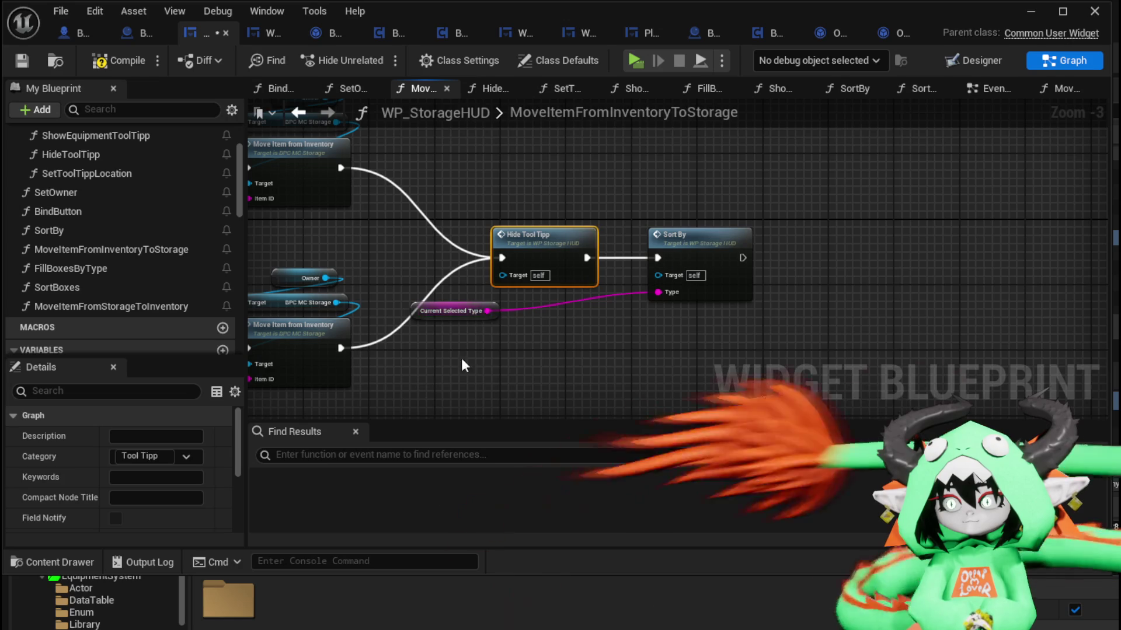
Step: Connect Hide Tool Tipp's output to Sort By and compile the widget blueprint
left_click(412, 315)
left_click(386, 245)
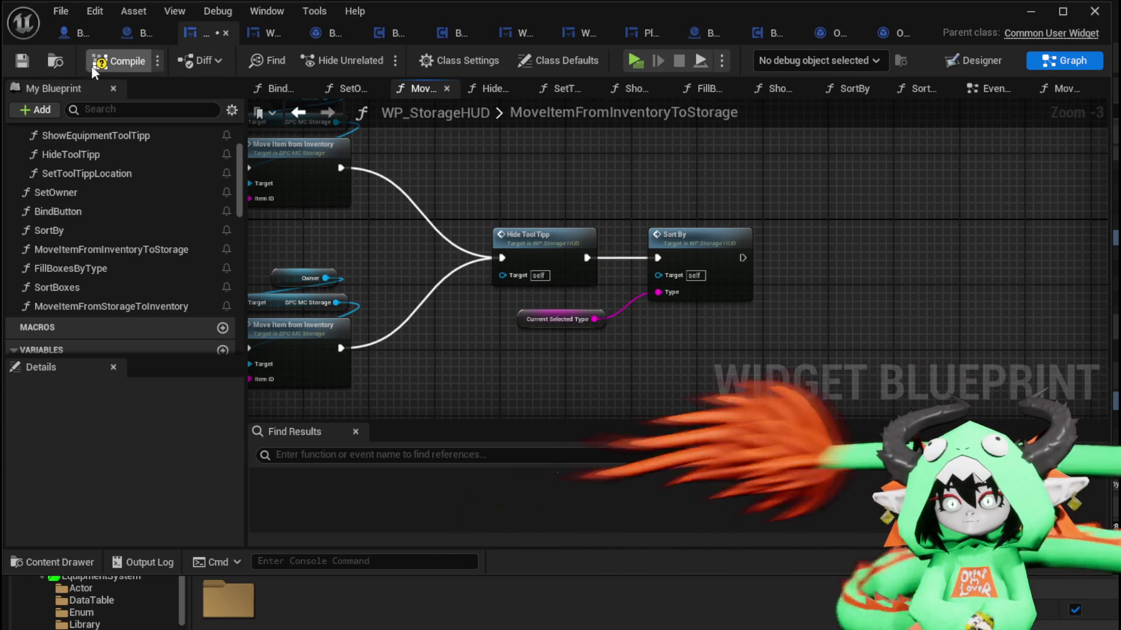
left_click(29, 62)
Step: Play the level, open the chest's inventory and storage, and show the Material items
left_click(1031, 17)
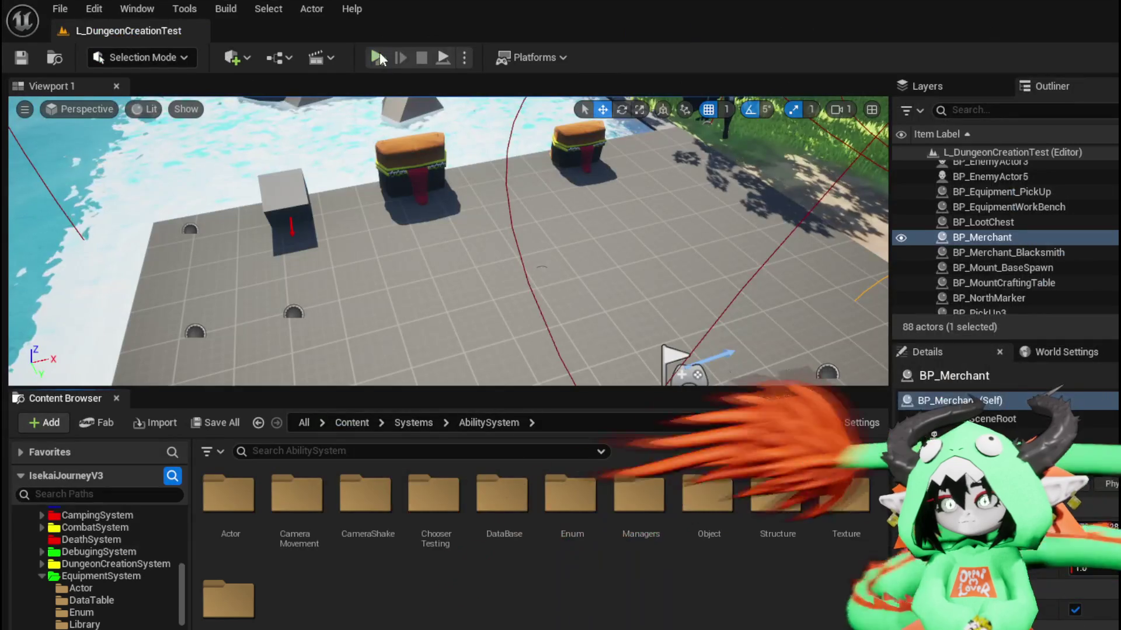
key("alt+p")
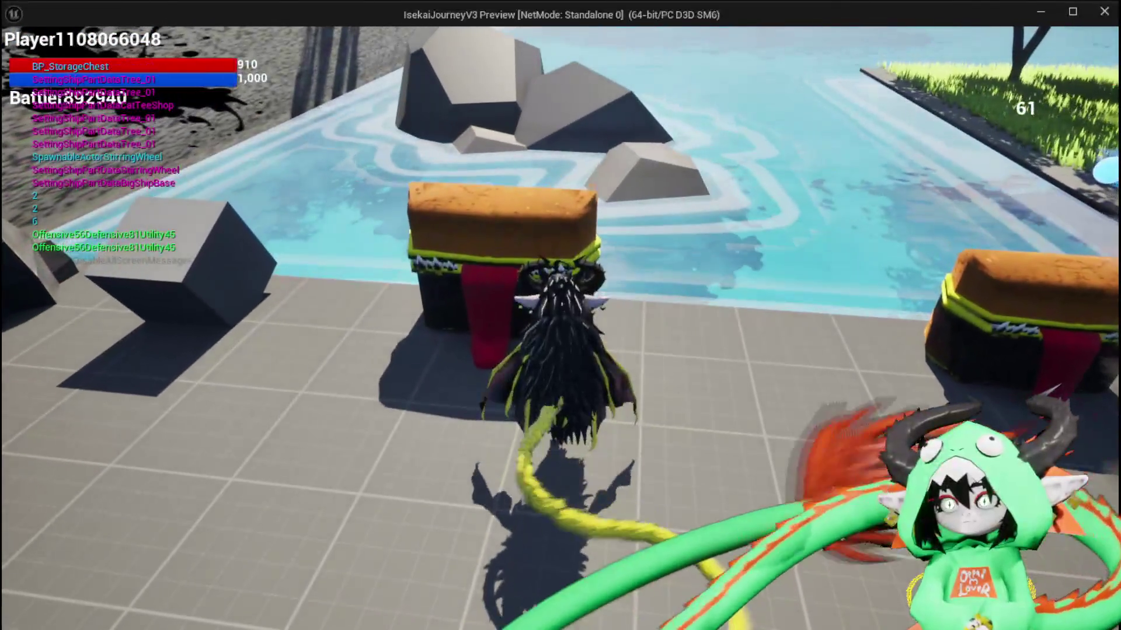
key("e")
left_click(486, 162)
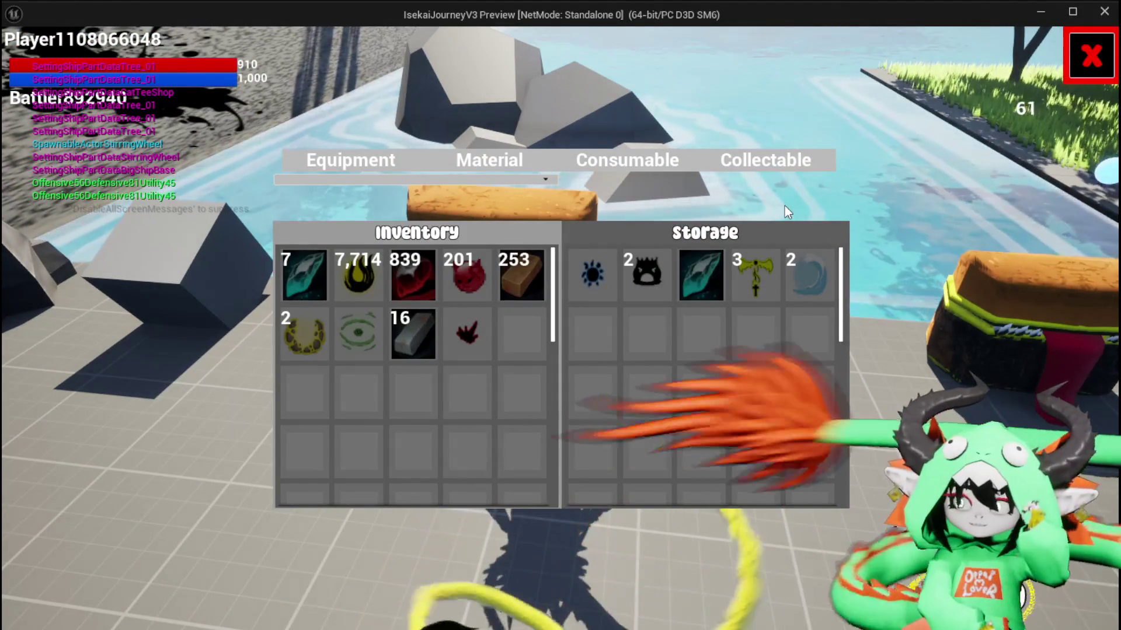
Step: Move the teal gem, Dead_Energy, Water Heal, the Tank stack and one more item from storage to inventory
left_click(697, 283)
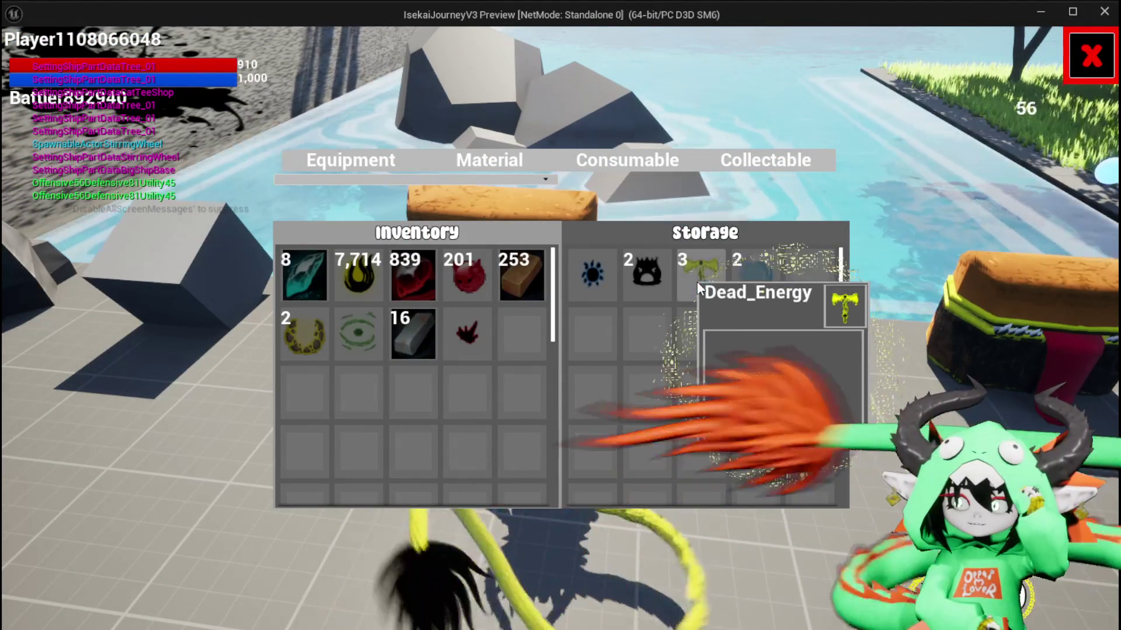
left_click(697, 282)
left_click(697, 283)
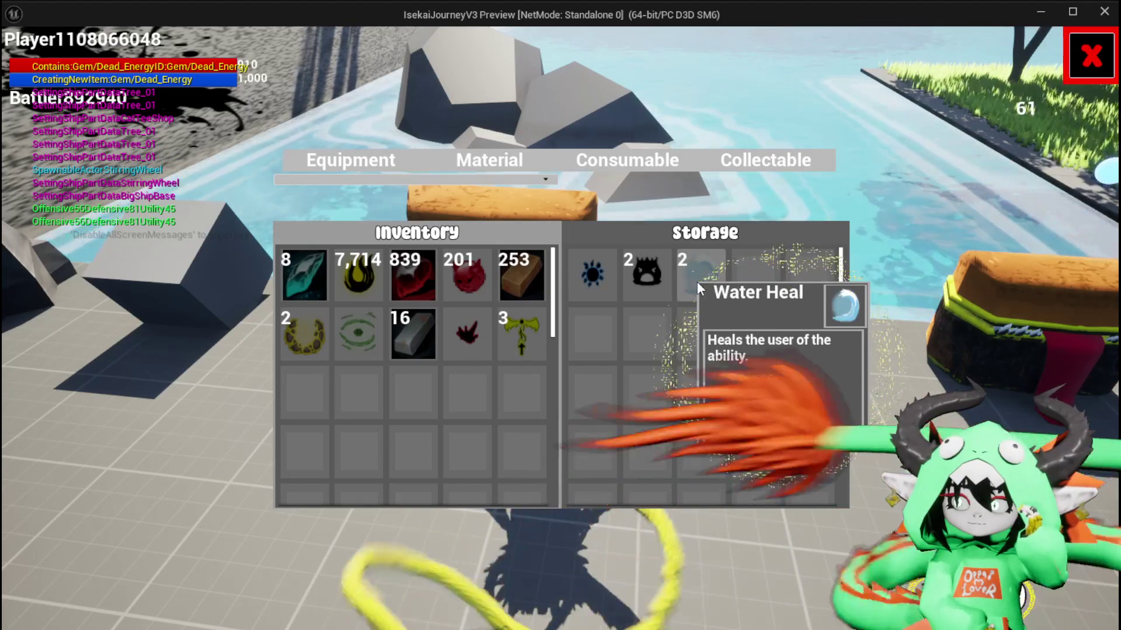
left_click(697, 282)
left_click(649, 275)
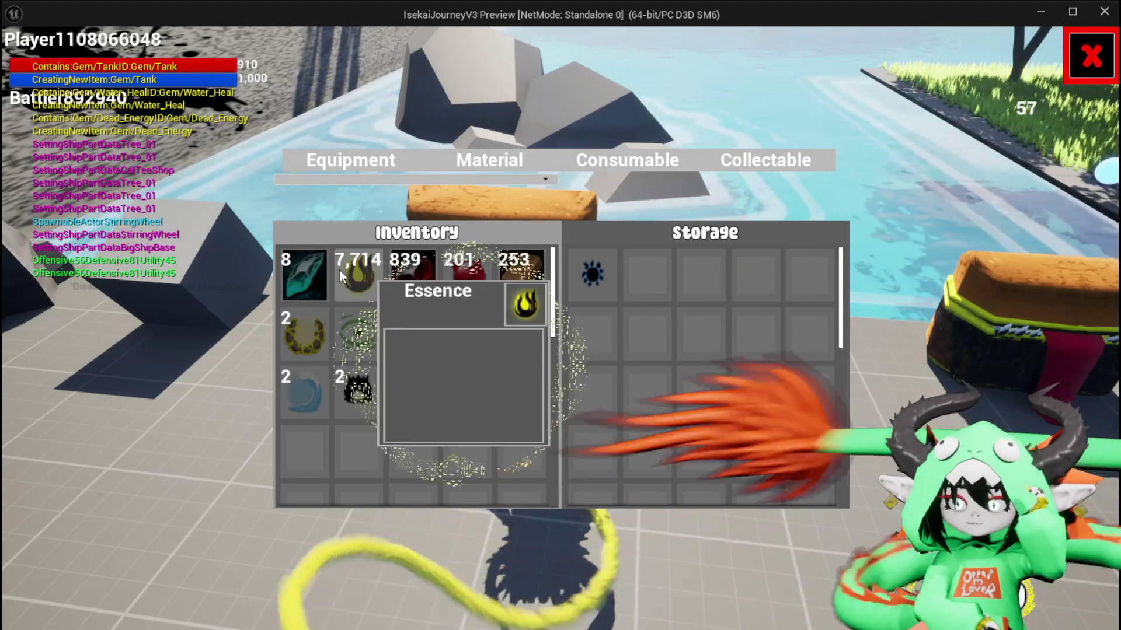
Step: Move Dead_Energy, the red item, Water Heal and the Tank stack back into storage
left_click(542, 350)
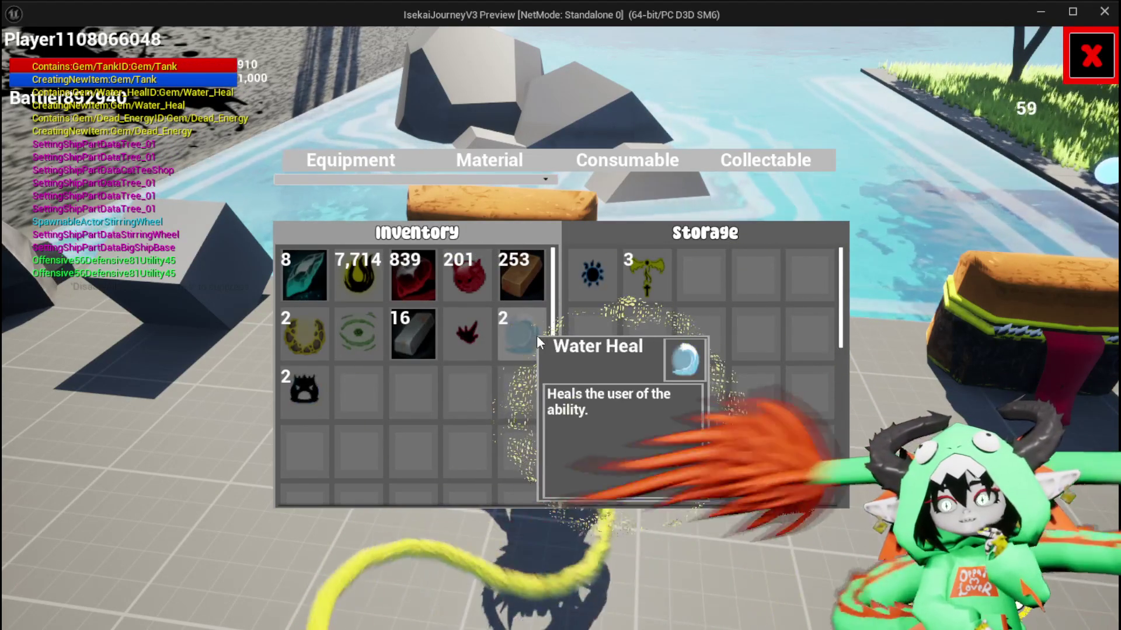
left_click(475, 336)
left_click(475, 337)
left_click(475, 336)
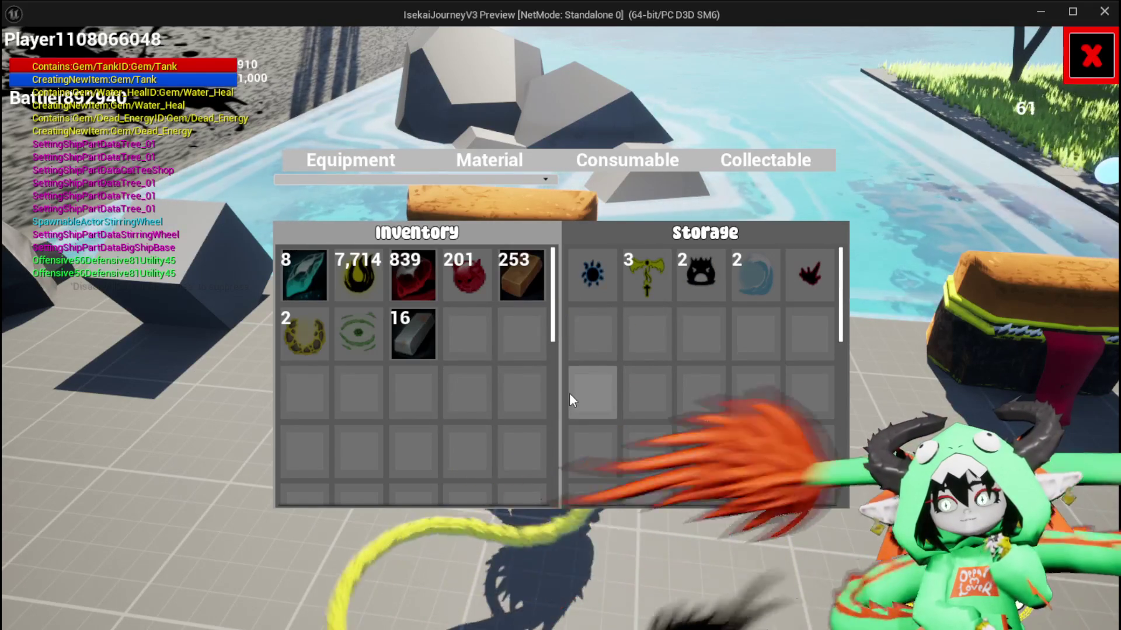
mouse_move(341, 295)
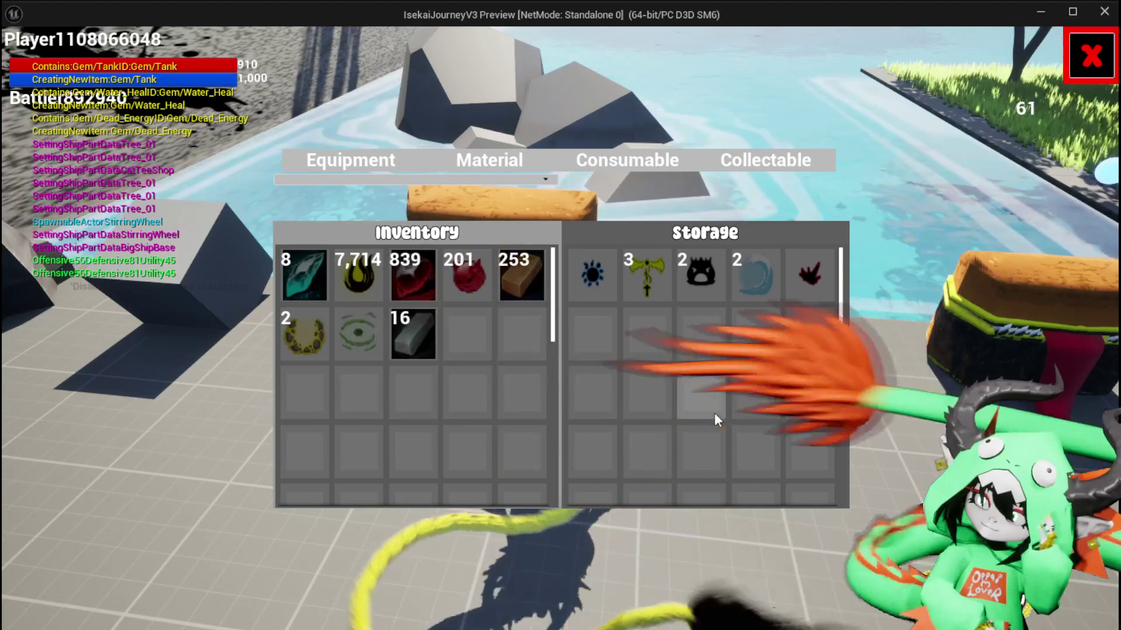
Step: Transfer Essence into storage one at a time, leaving 7,700 Essence in the inventory
left_click(354, 272)
left_click(355, 272)
left_click(355, 272)
left_click(354, 272)
left_click(355, 273)
left_click(355, 273)
left_click(355, 273)
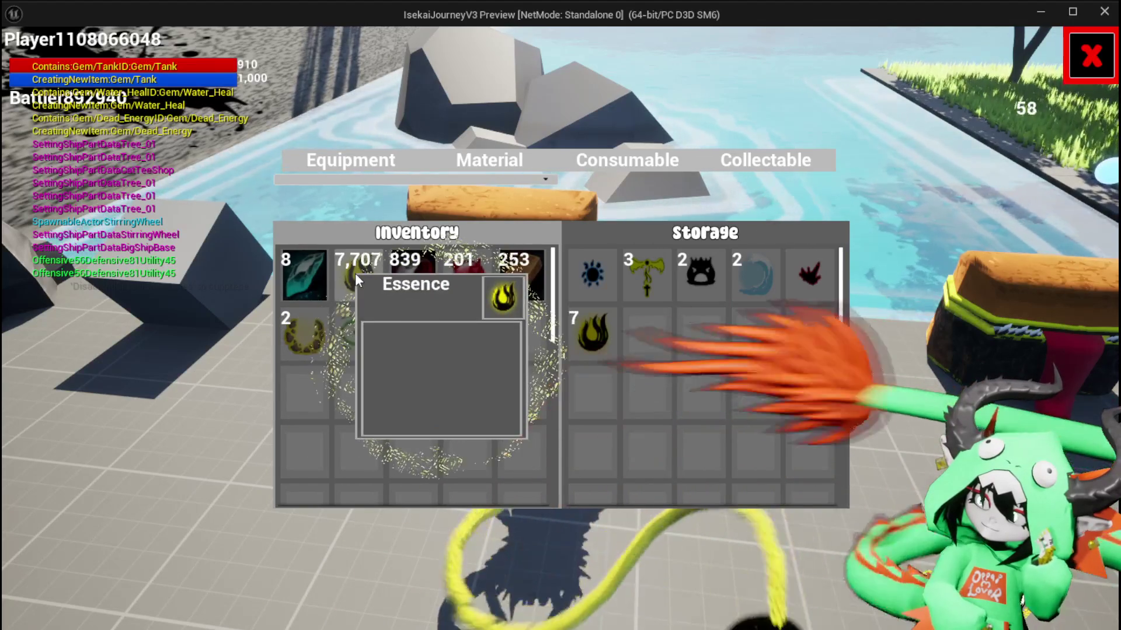
left_click(355, 273)
left_click(355, 273)
left_click(355, 273)
left_click(355, 274)
left_click(355, 273)
left_click(355, 274)
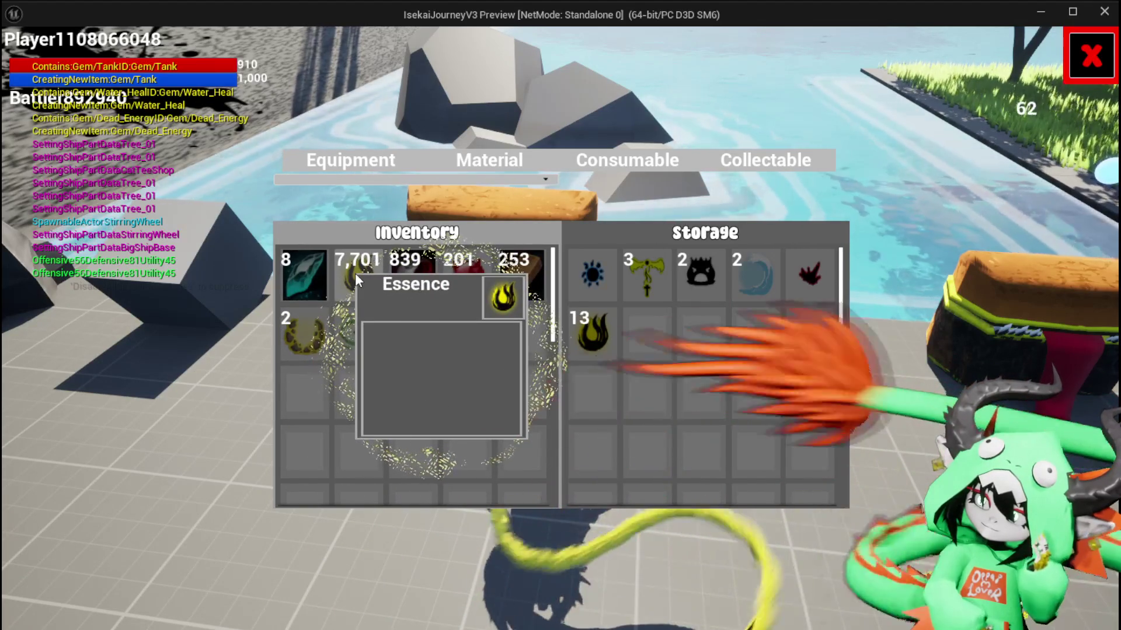
left_click(355, 273)
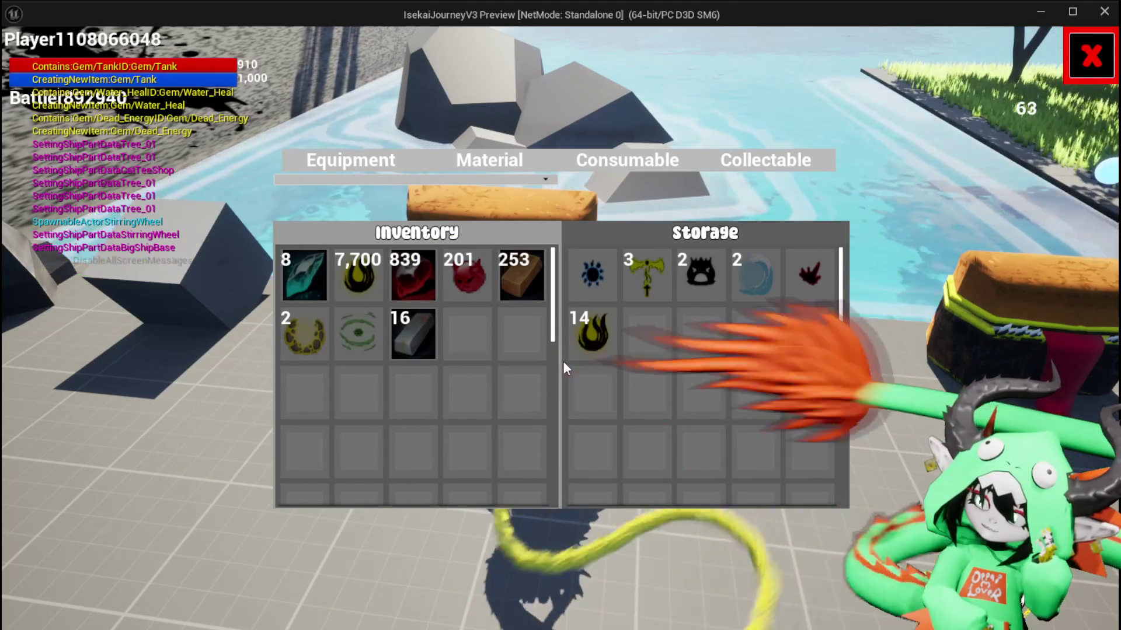
mouse_move(421, 288)
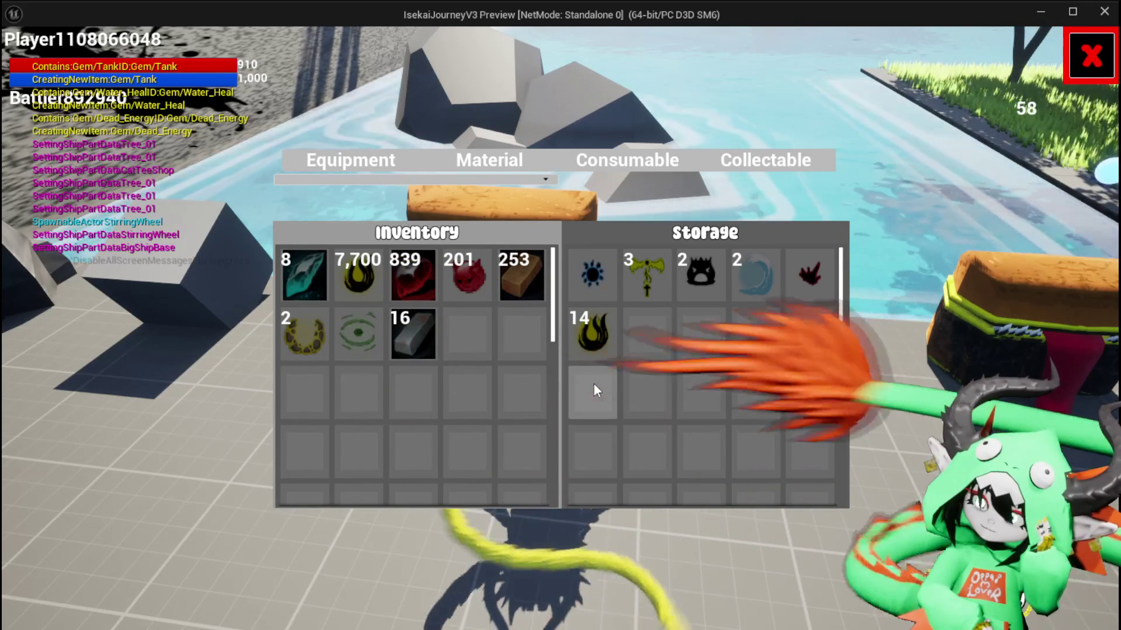
mouse_move(373, 287)
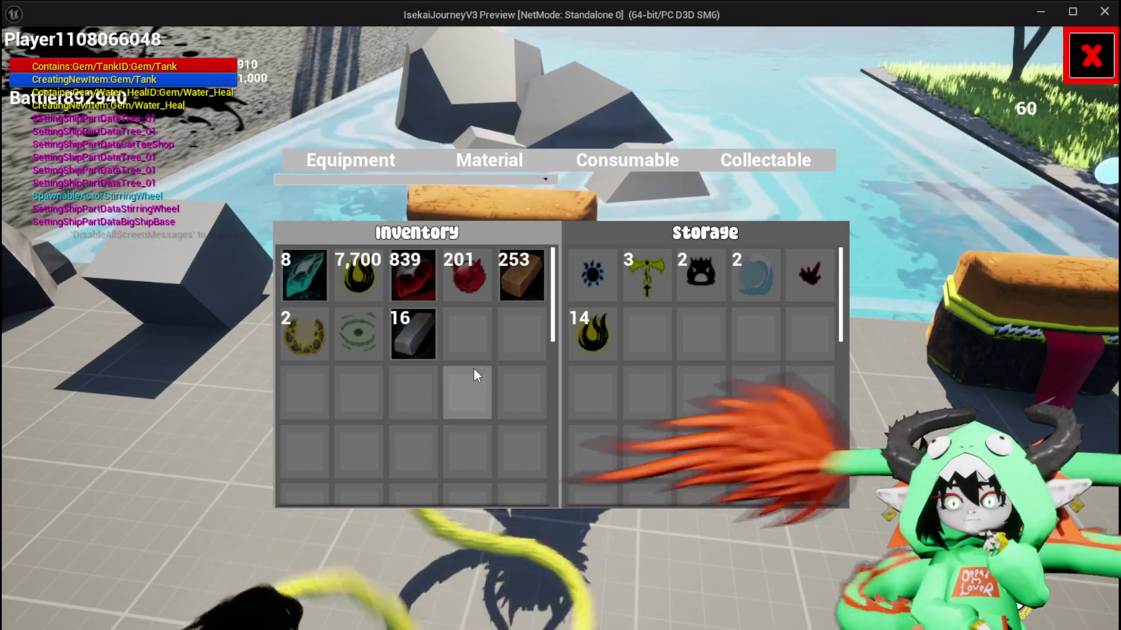
Step: Store one Essence, two red items and the teal gem, then return the stored Essence to the inventory
left_click(338, 261)
left_click(380, 276)
left_click(412, 275)
left_click(450, 286)
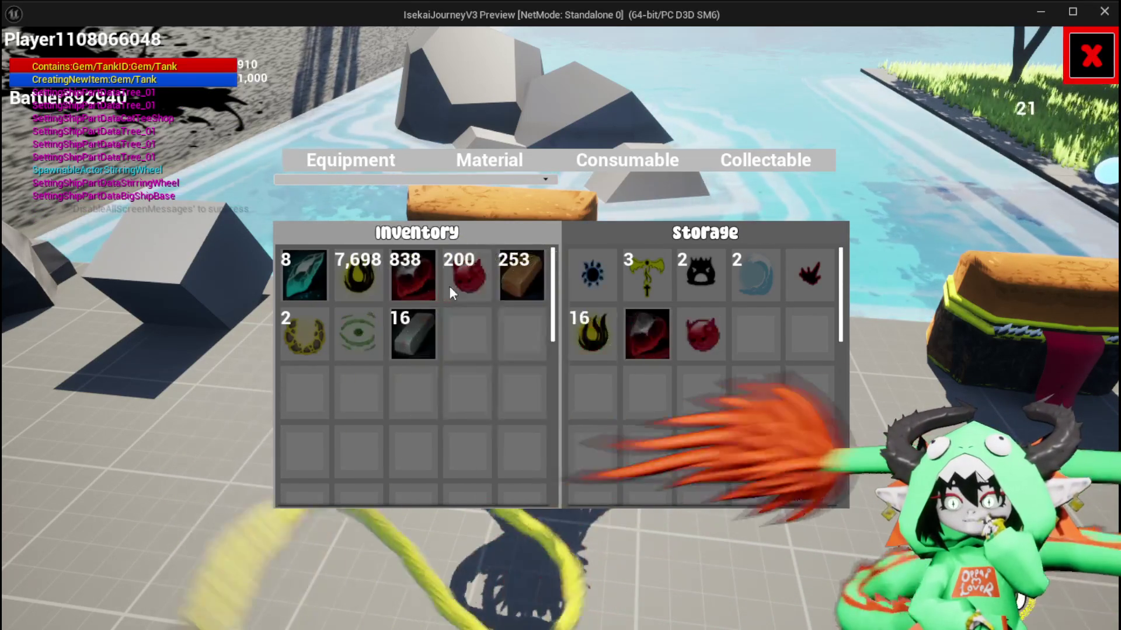
left_click(412, 276)
left_click(305, 275)
left_click(454, 285)
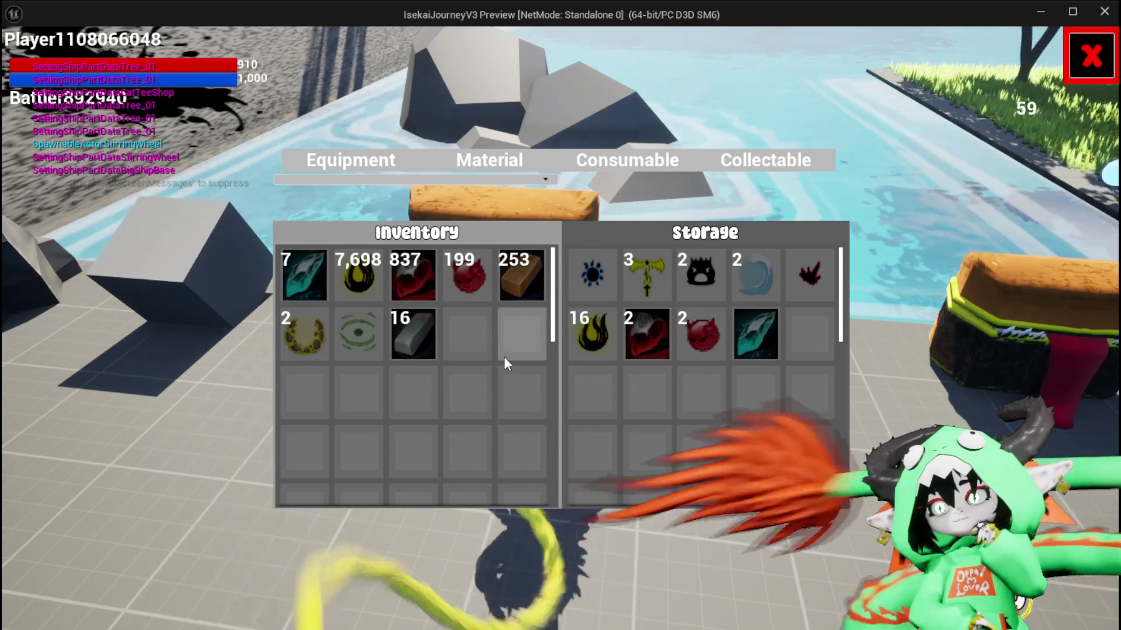
left_click(597, 331)
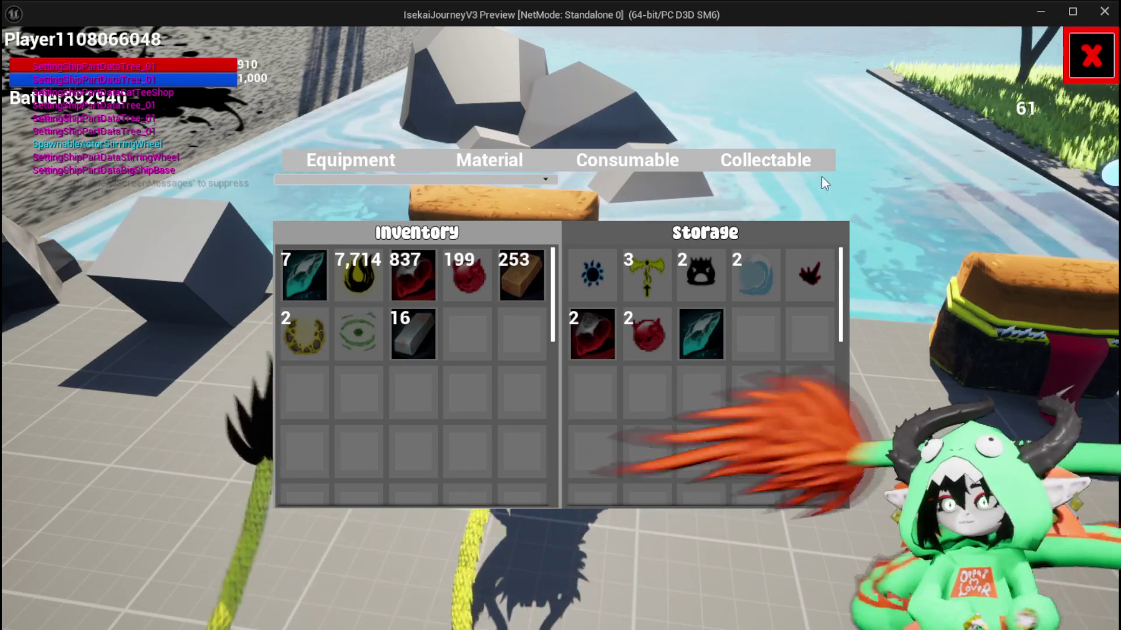
Step: Close the inventory and storage windows and the settings menu, then stop the play session
key("i")
key("Escape")
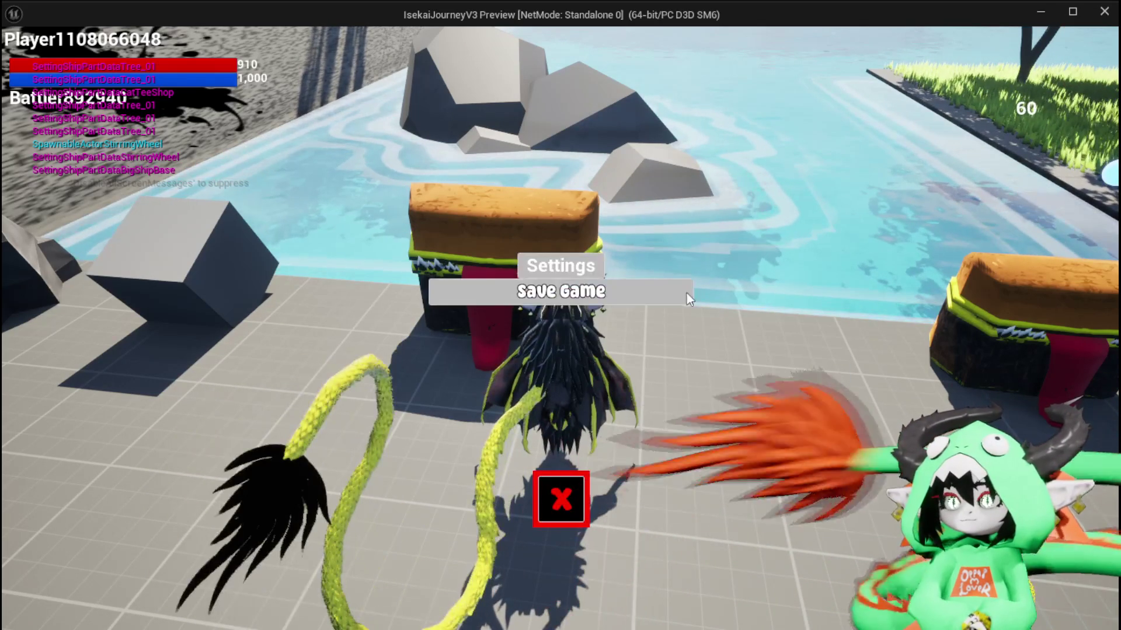
left_click(561, 499)
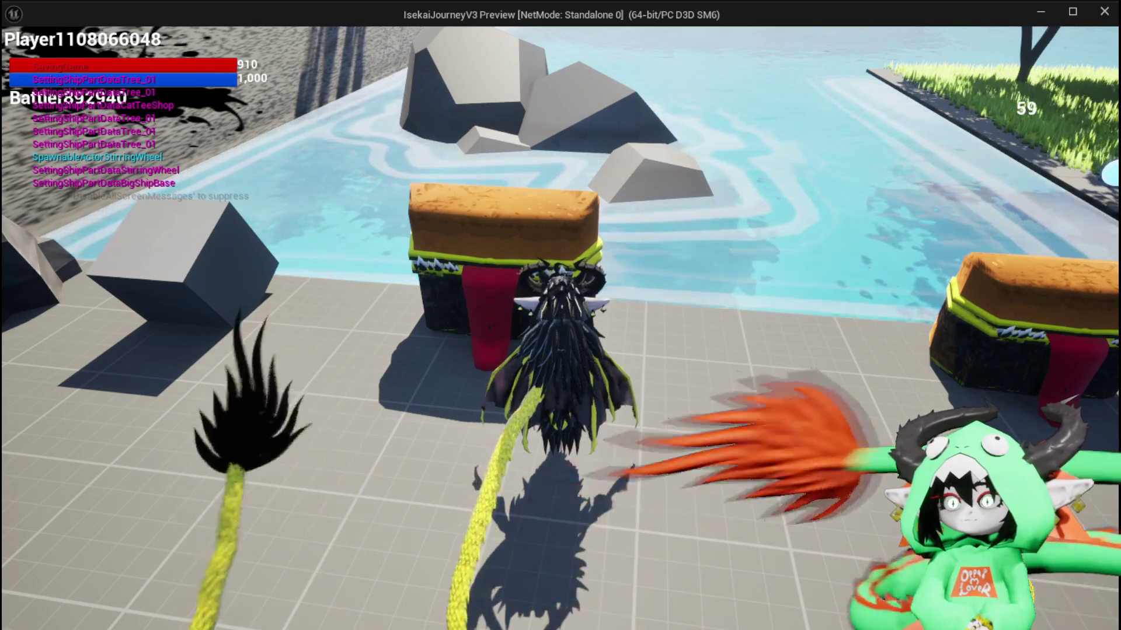
key("Escape")
key("ctrl+s")
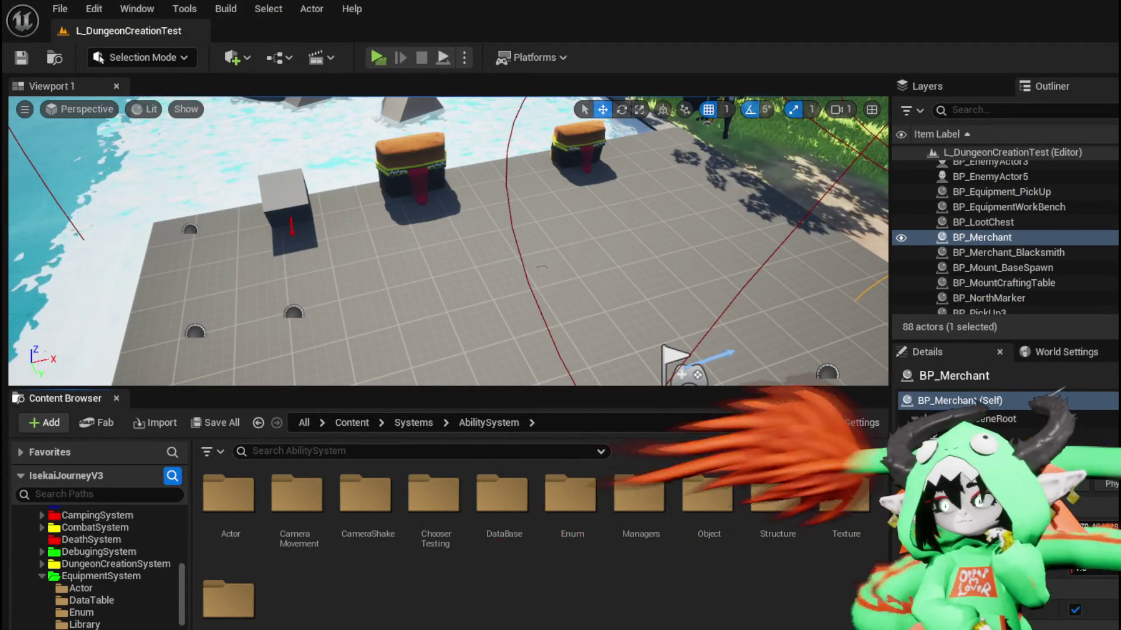
Step: Return to WP_StorageHUD's MoveItemFromInventoryToStorage graph and zoom to review it
key("alt+Tab")
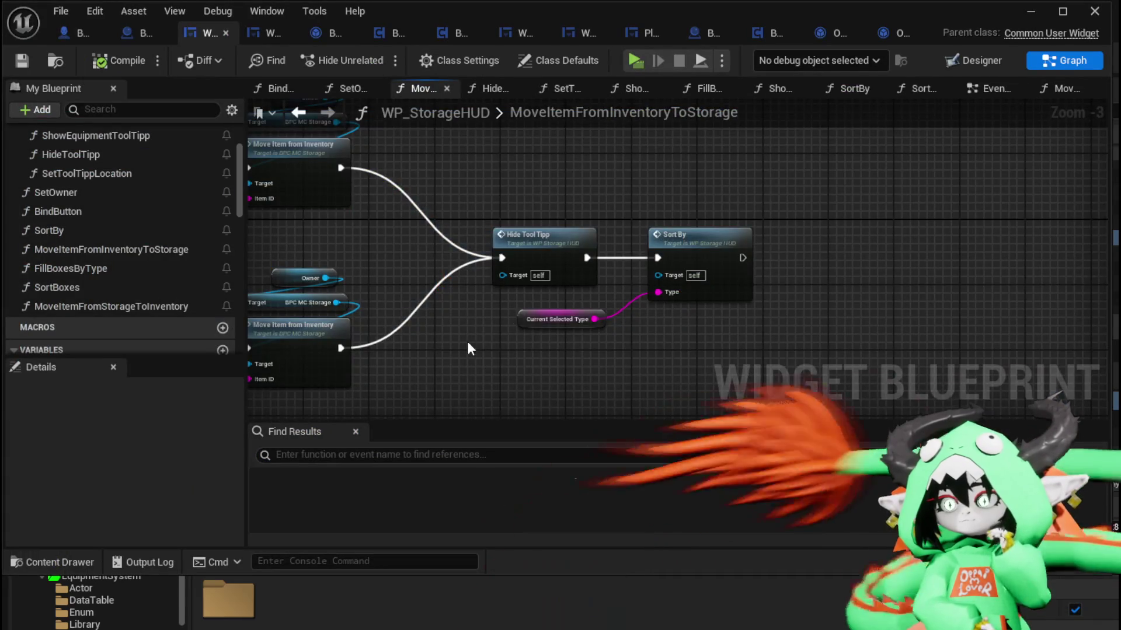
scroll(467, 341, "down", 2)
scroll(141, 292, "up", 3)
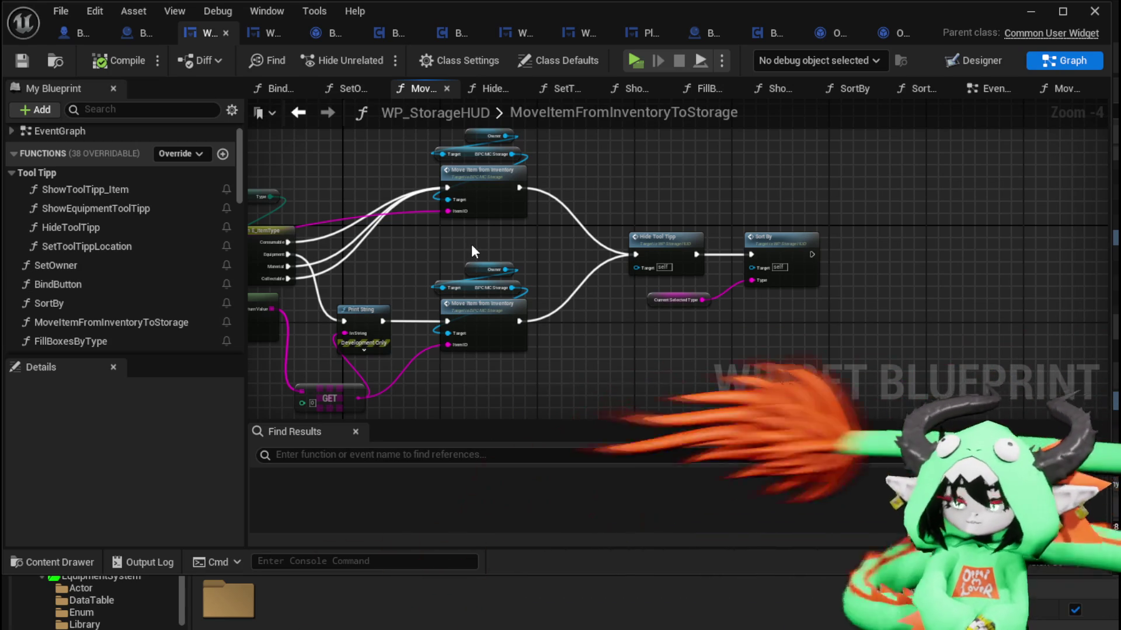
left_click(1028, 11)
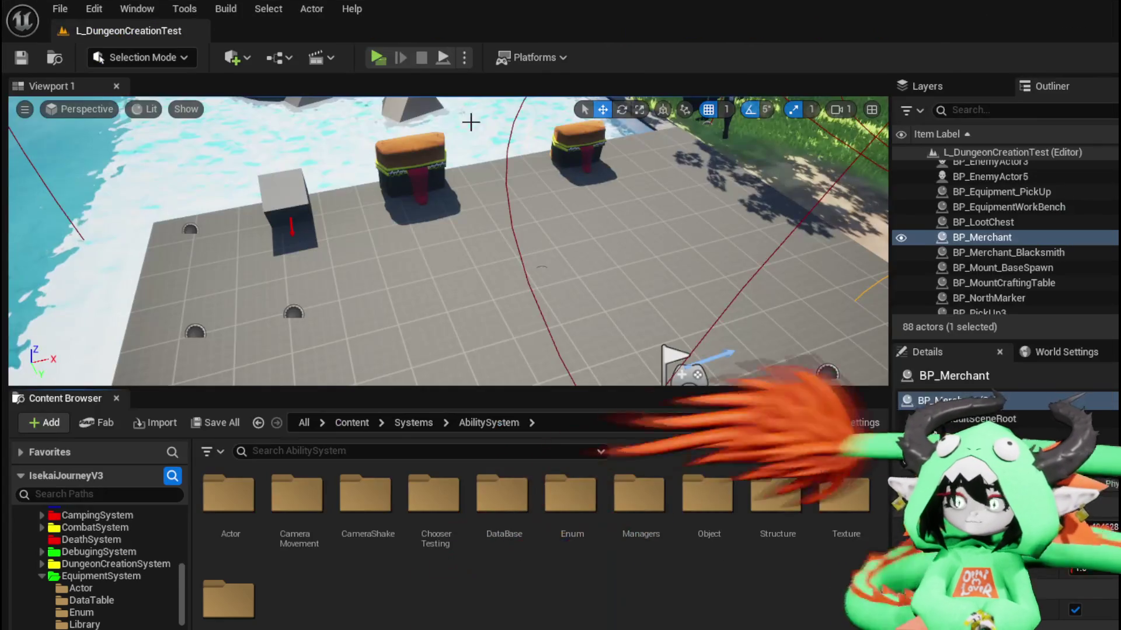
key("alt+p")
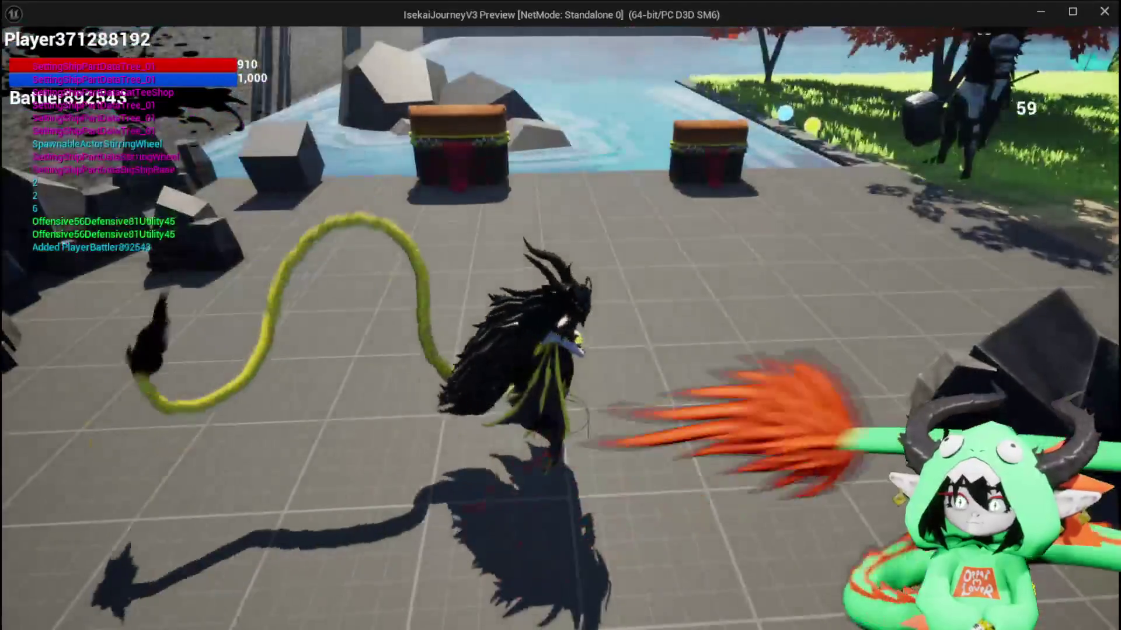
key("e")
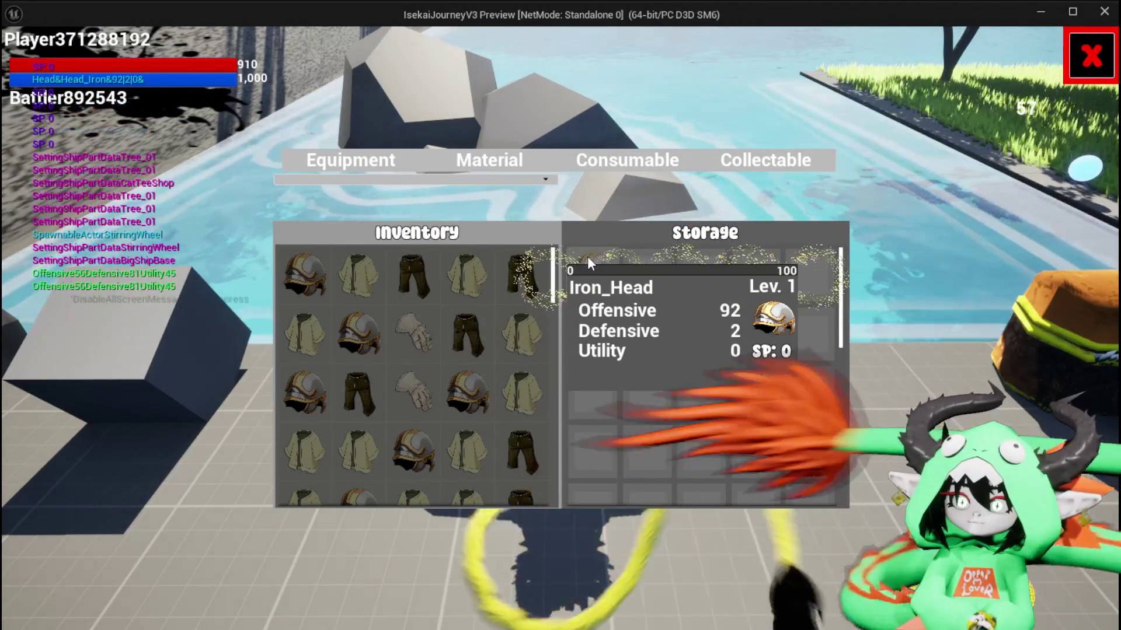
key("alt+Tab")
key("Escape")
key("ctrl+s")
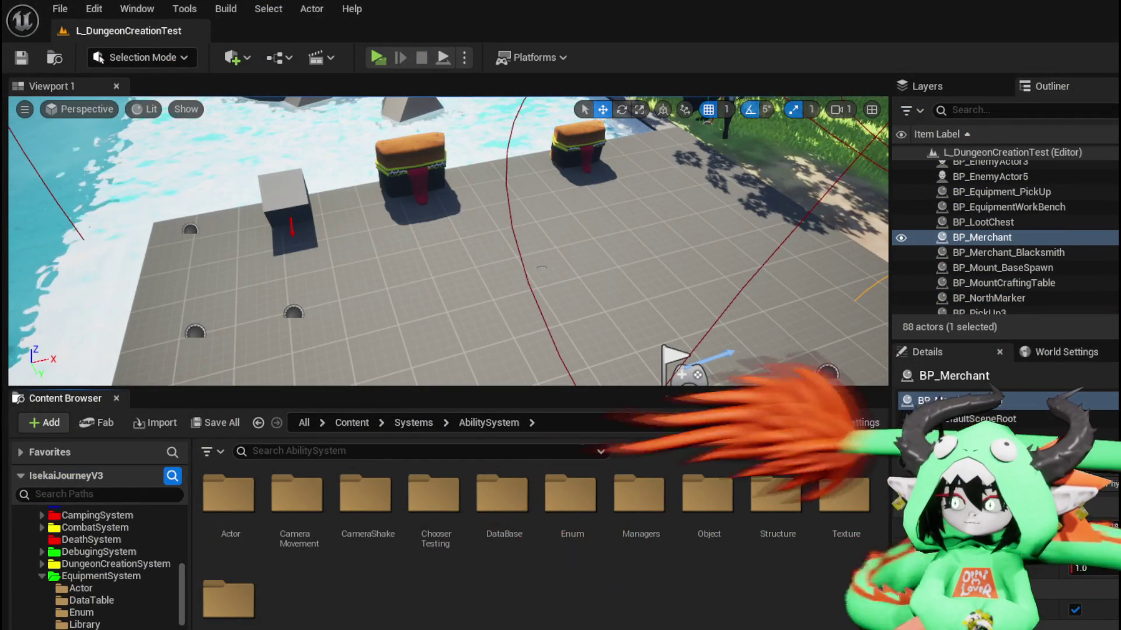
key("alt+Tab")
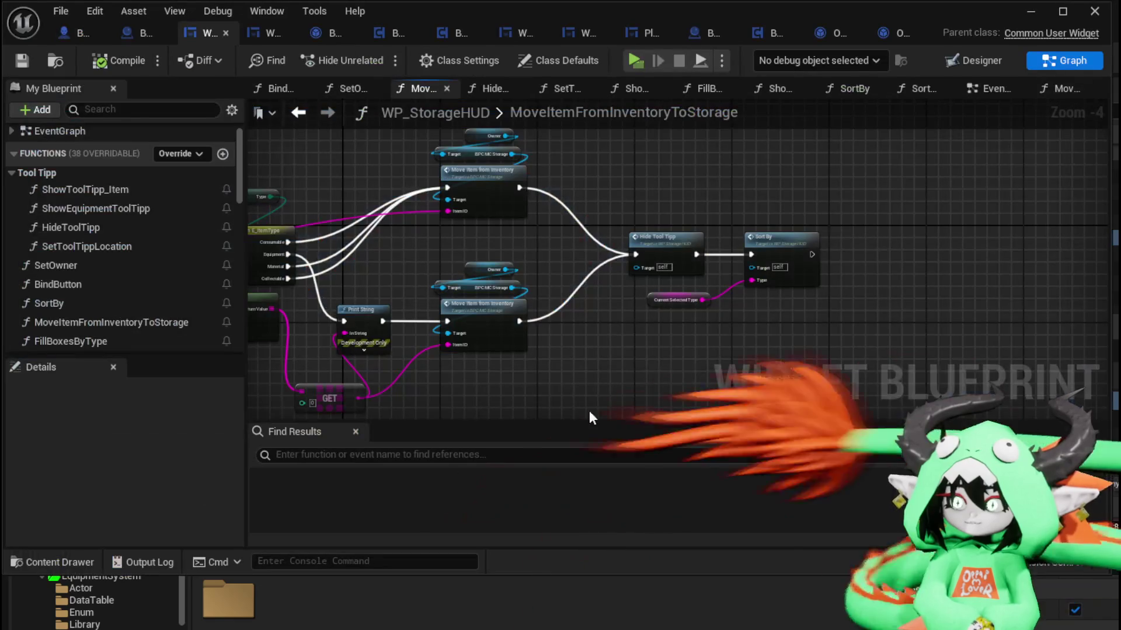
left_click(193, 152)
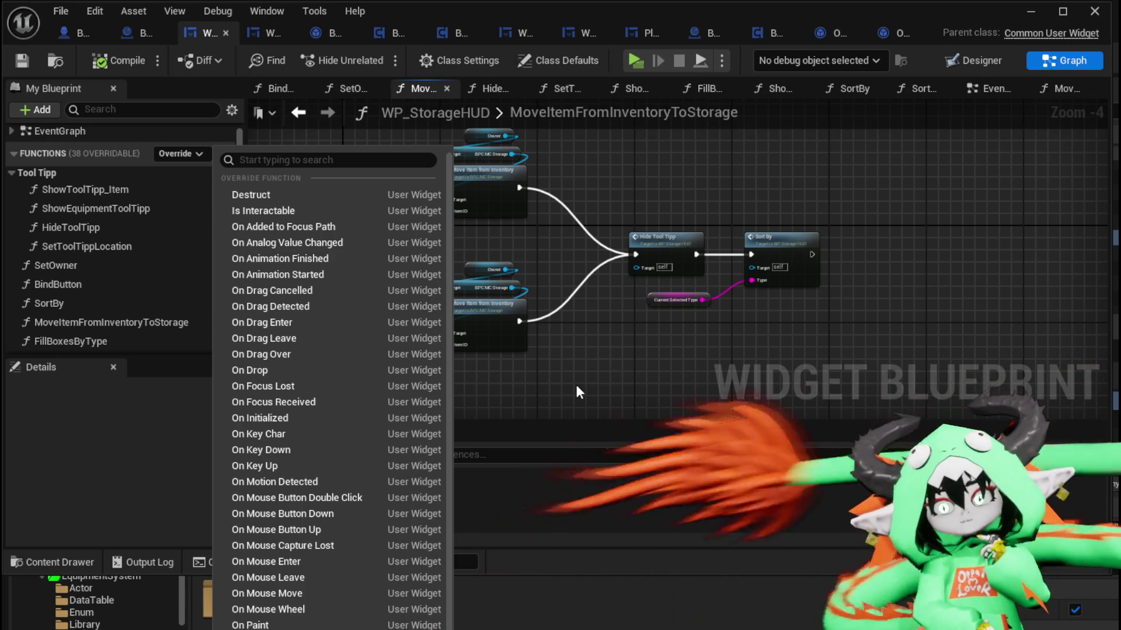
left_click(576, 384)
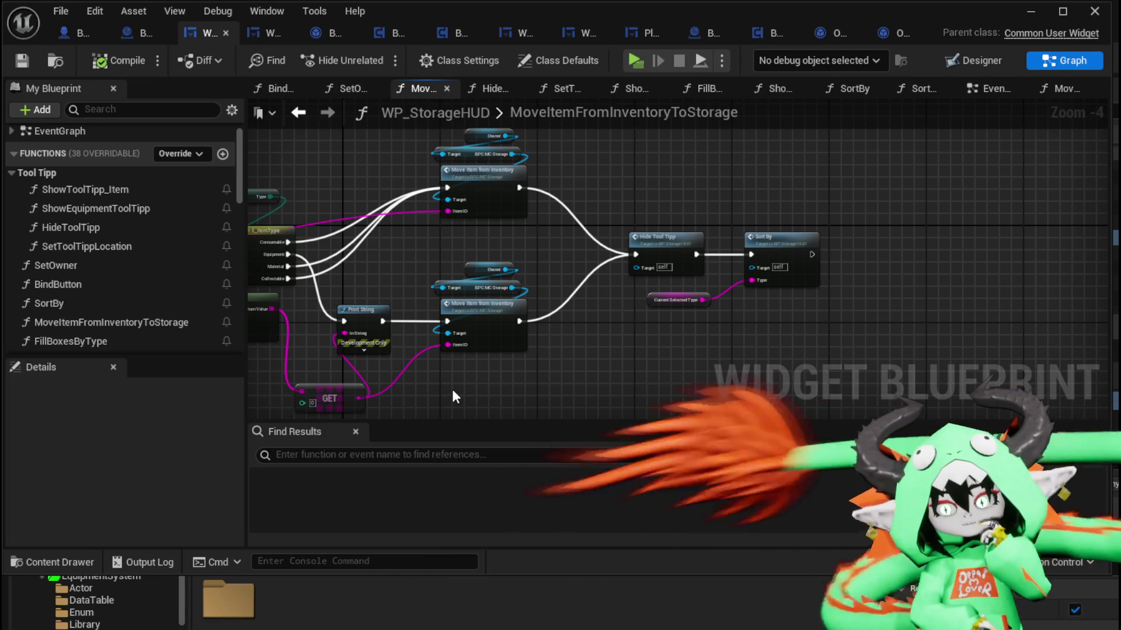
Step: Box-select the Owner and BPC MC Inventory getter nodes and move them up-right at the graph's start
scroll(488, 390, "up", 2)
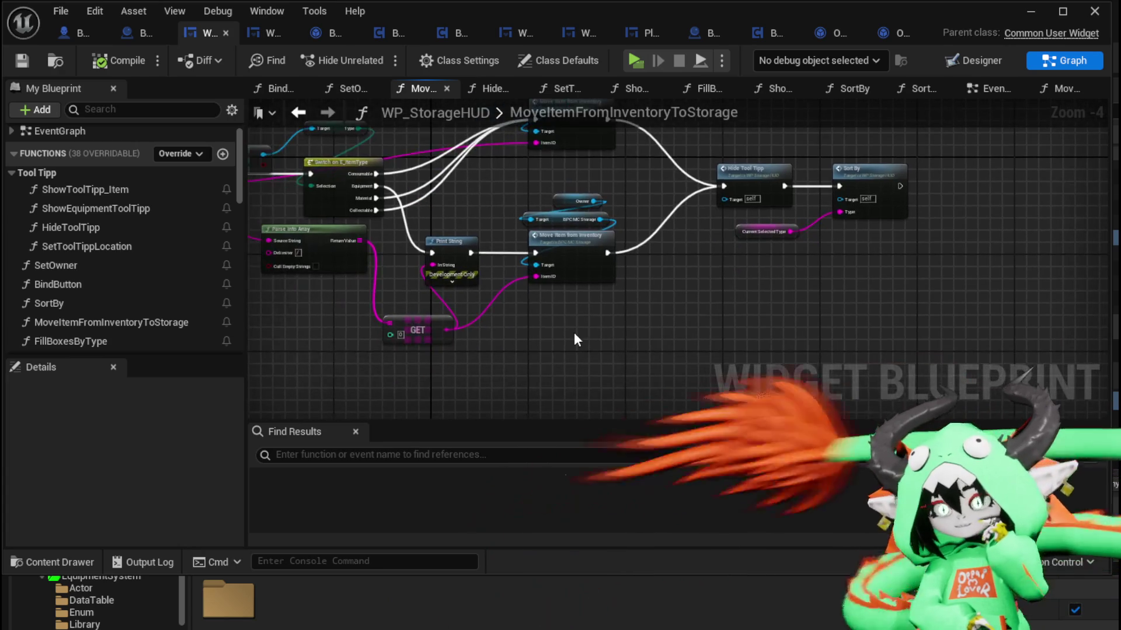
mouse_move(573, 332)
left_mouse_down()
mouse_move(570, 242)
mouse_move(649, 269)
mouse_move(479, 257)
mouse_move(537, 336)
left_mouse_up()
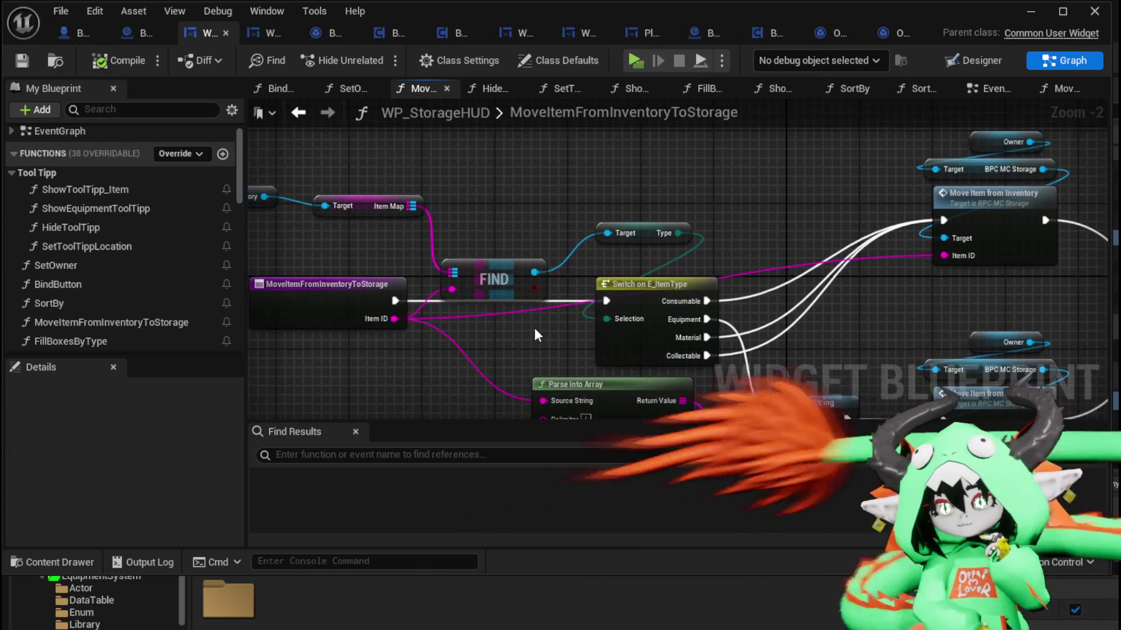
left_click(584, 205)
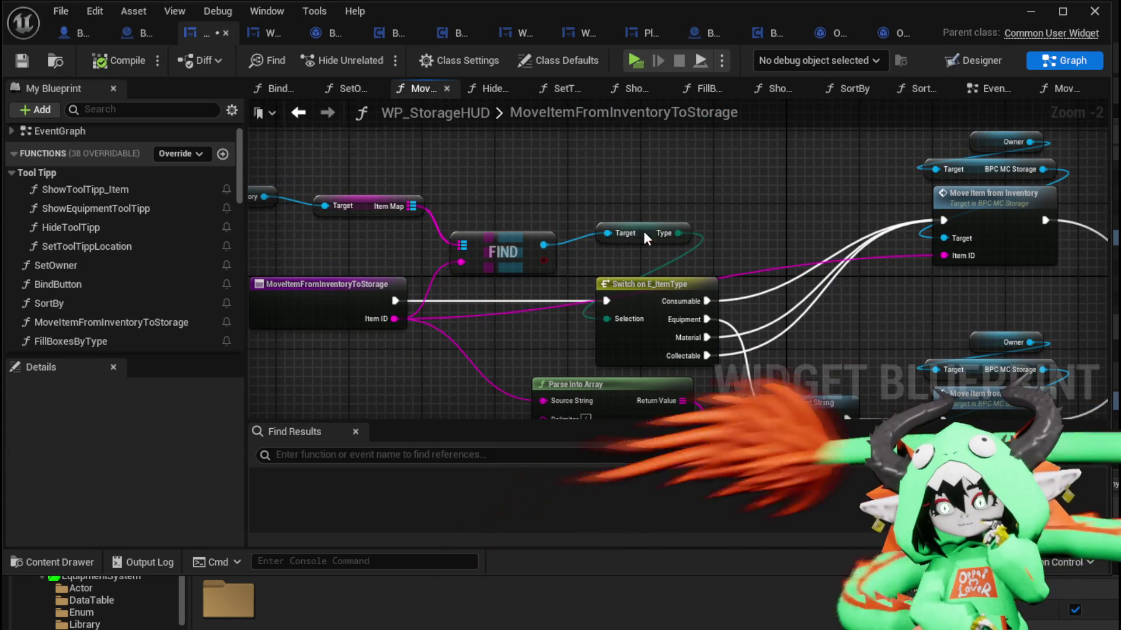
left_click(643, 231)
mouse_move(581, 195)
left_mouse_down()
mouse_move(680, 226)
mouse_move(753, 267)
mouse_move(820, 272)
left_mouse_up()
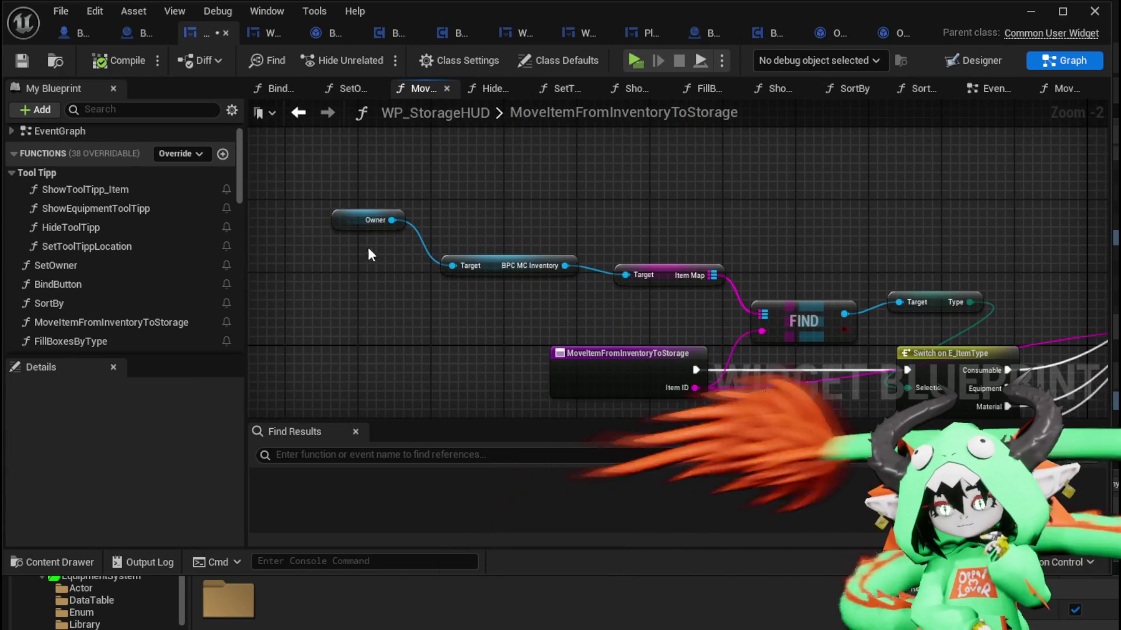
left_click(407, 231)
left_click_drag(397, 295, 583, 204)
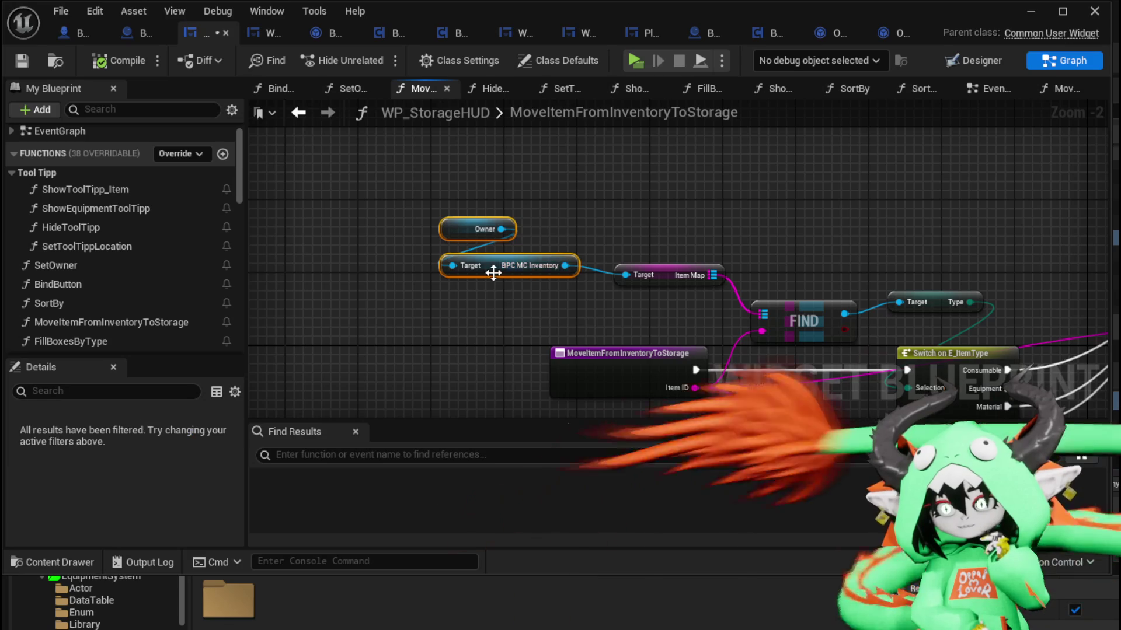
left_click_drag(496, 266, 569, 238)
left_click(479, 289)
left_click_drag(478, 282, 272, 241)
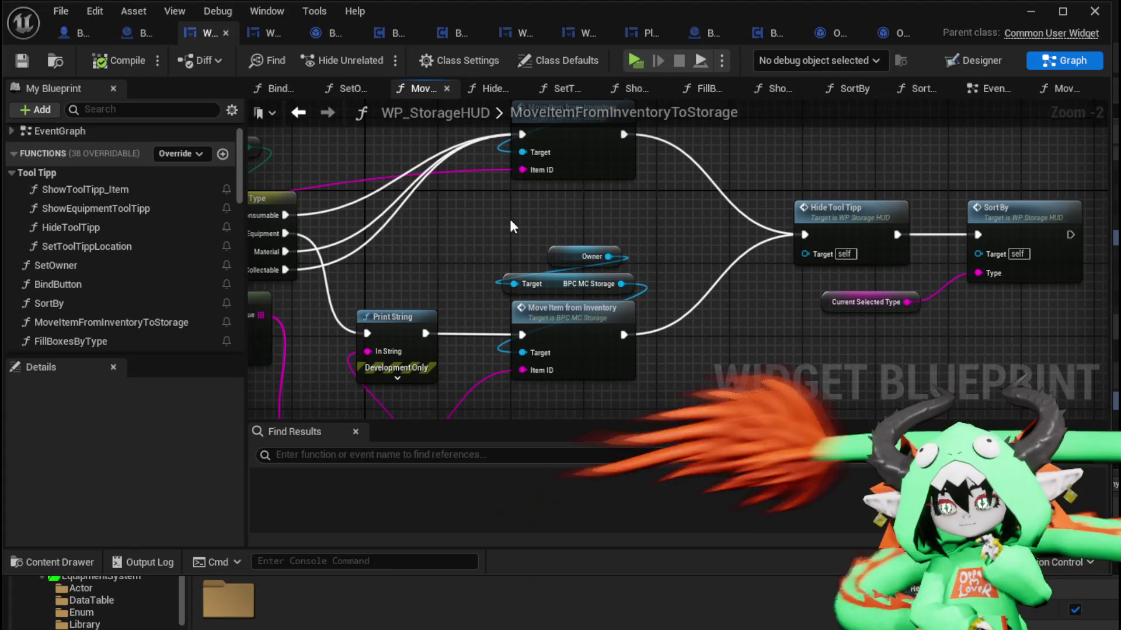
scroll(510, 220, "down", 1)
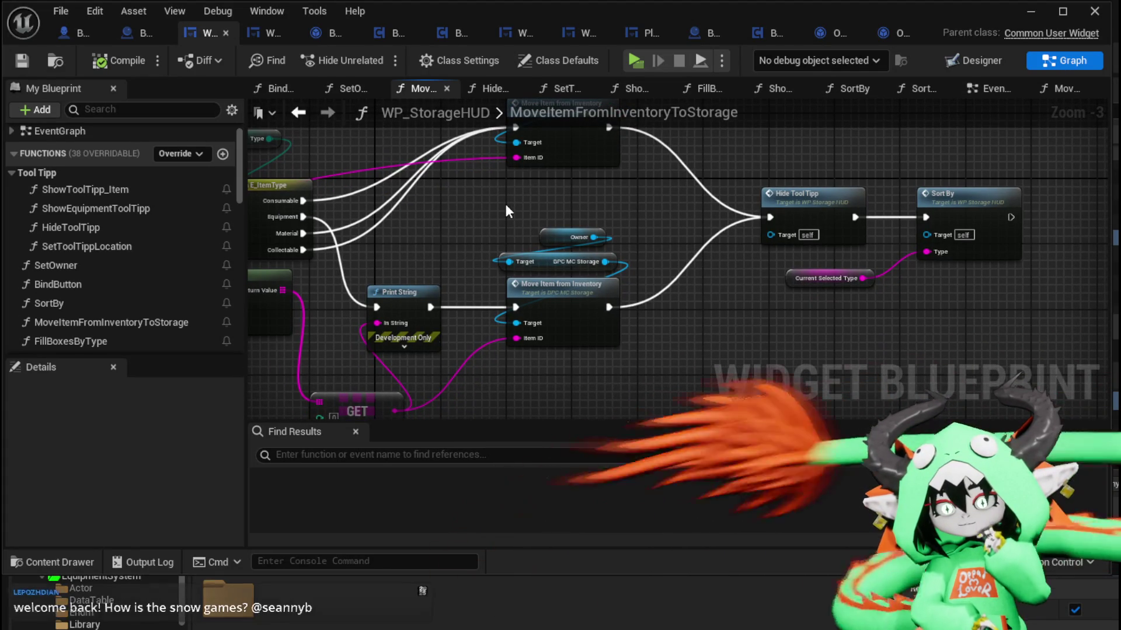
mouse_move(434, 270)
left_mouse_down()
mouse_move(472, 227)
mouse_move(509, 220)
mouse_move(529, 236)
mouse_move(491, 257)
mouse_move(570, 259)
left_mouse_up()
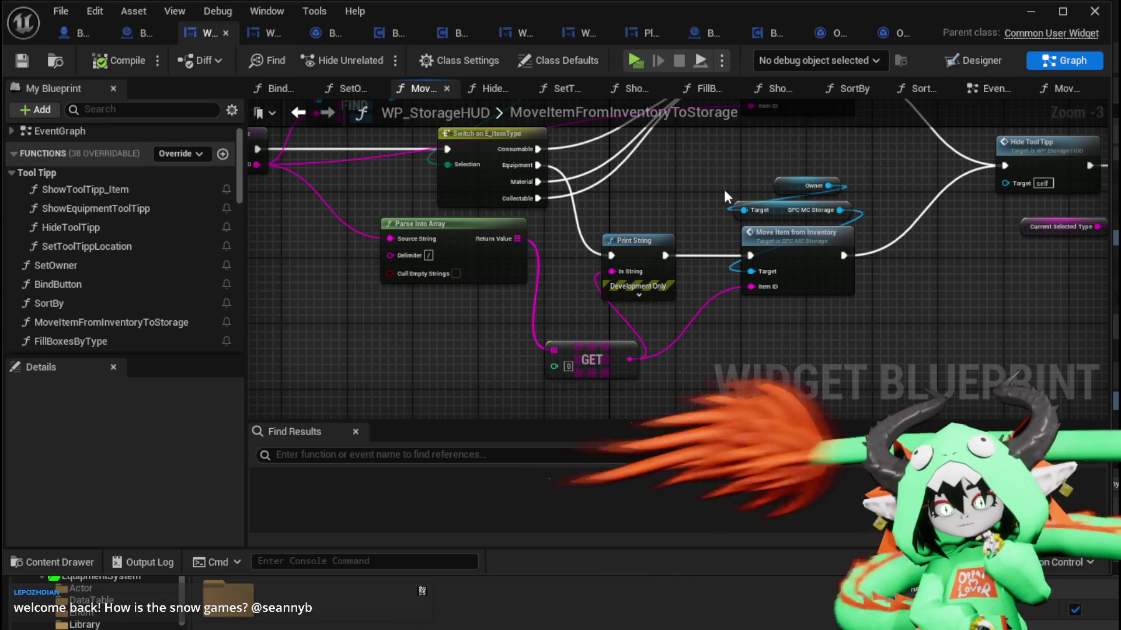
left_click_drag(570, 259, 419, 240)
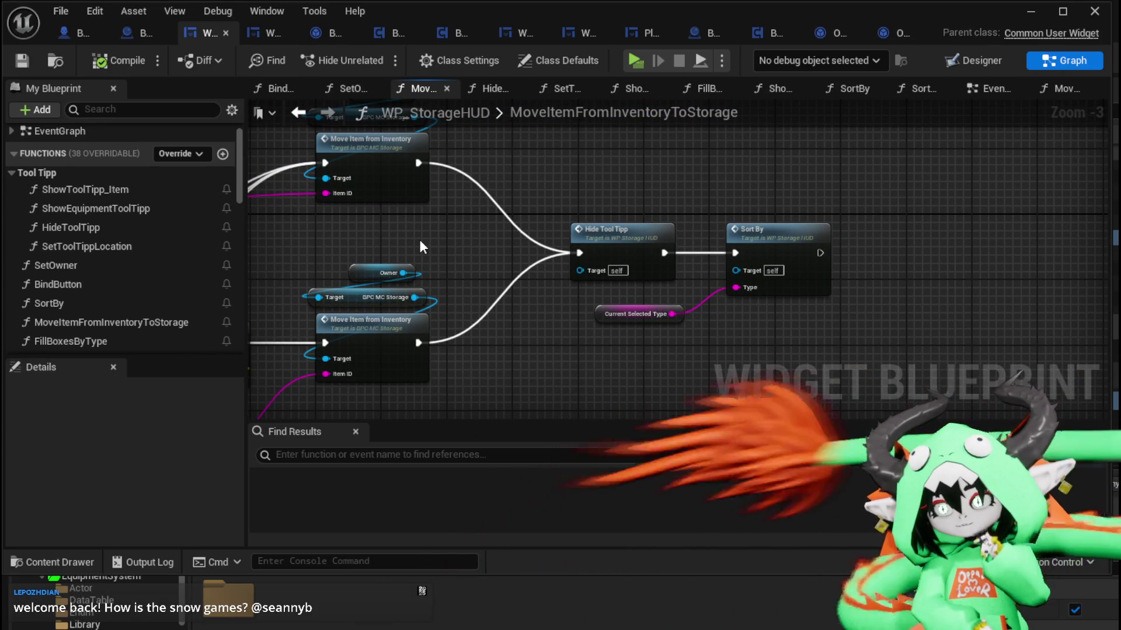
left_click_drag(539, 330, 835, 234)
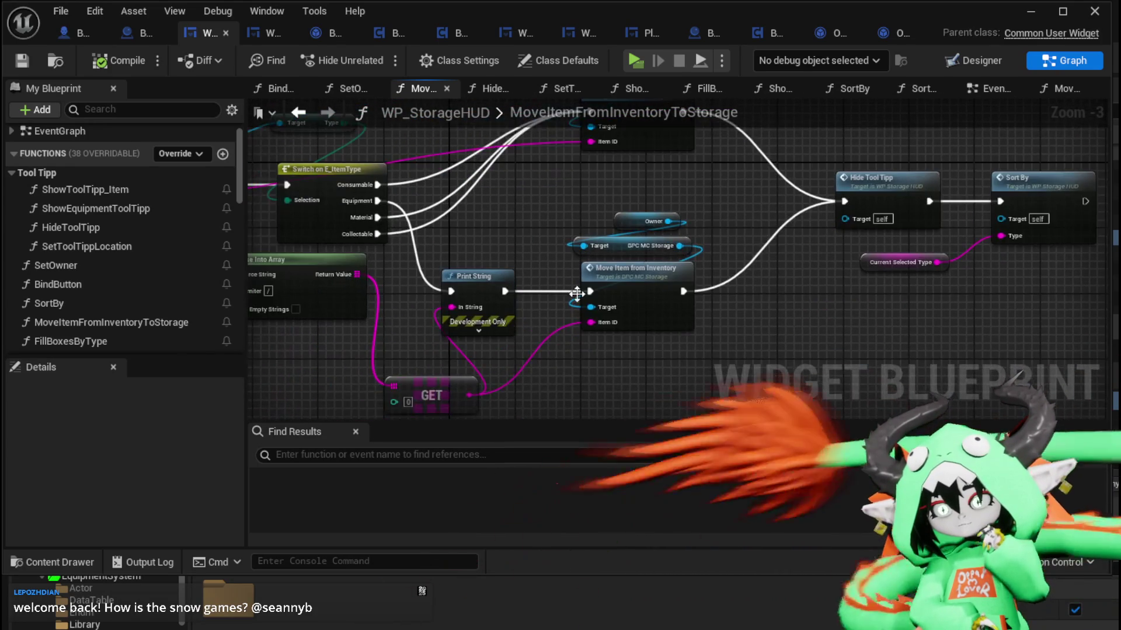
left_click_drag(466, 292, 560, 354)
mouse_move(468, 375)
left_mouse_down()
mouse_move(530, 330)
mouse_move(565, 337)
left_mouse_up()
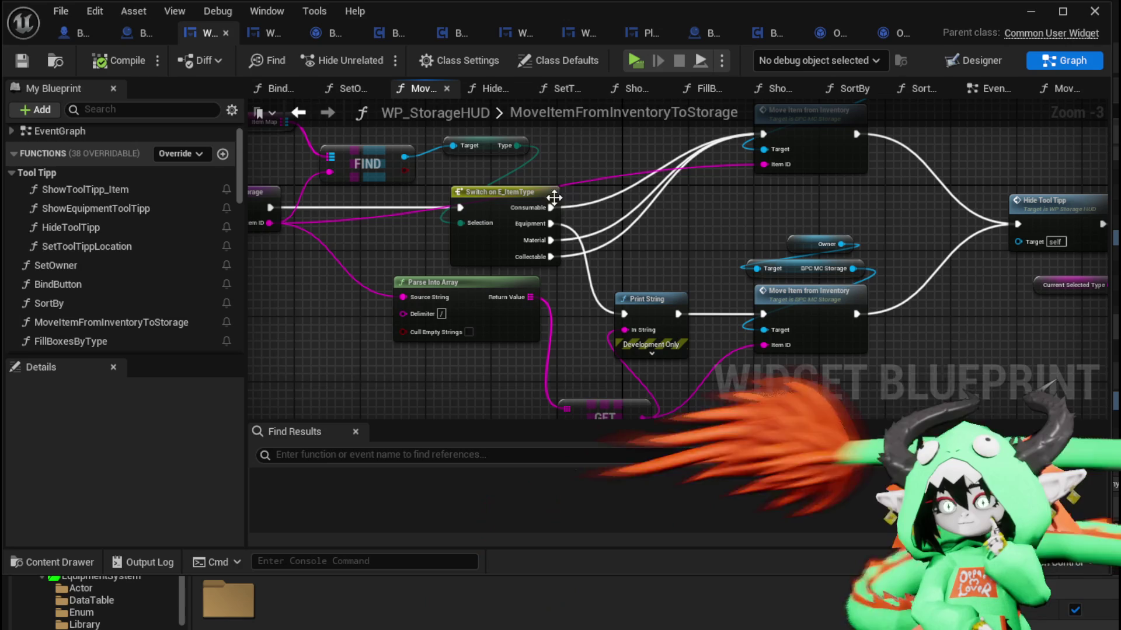
left_click_drag(695, 201, 547, 208)
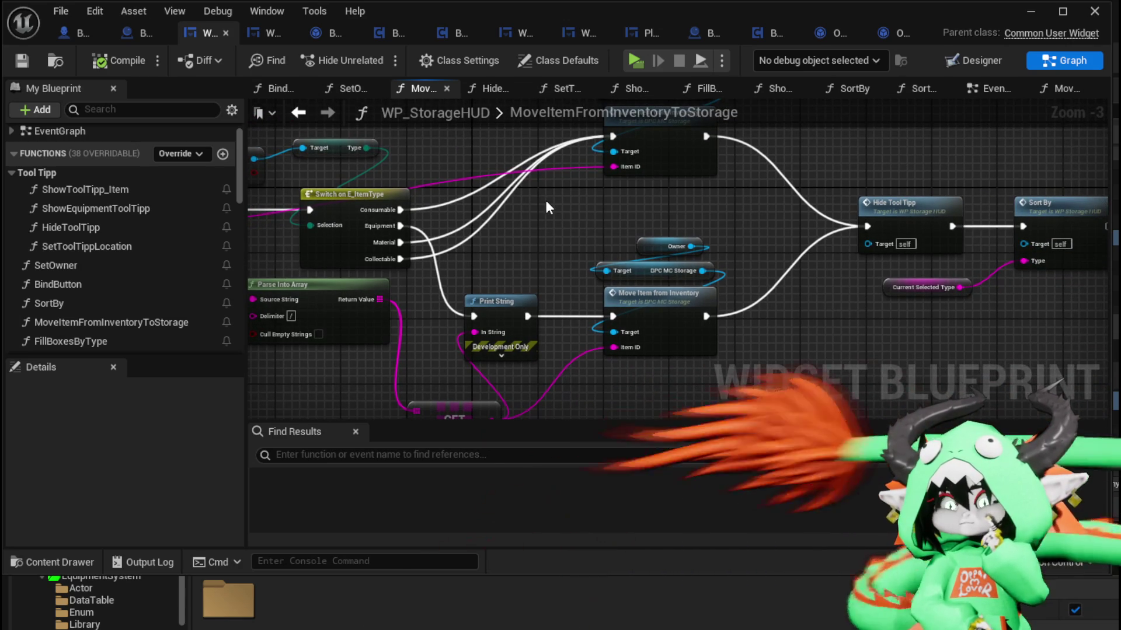
scroll(159, 206, "down", 5)
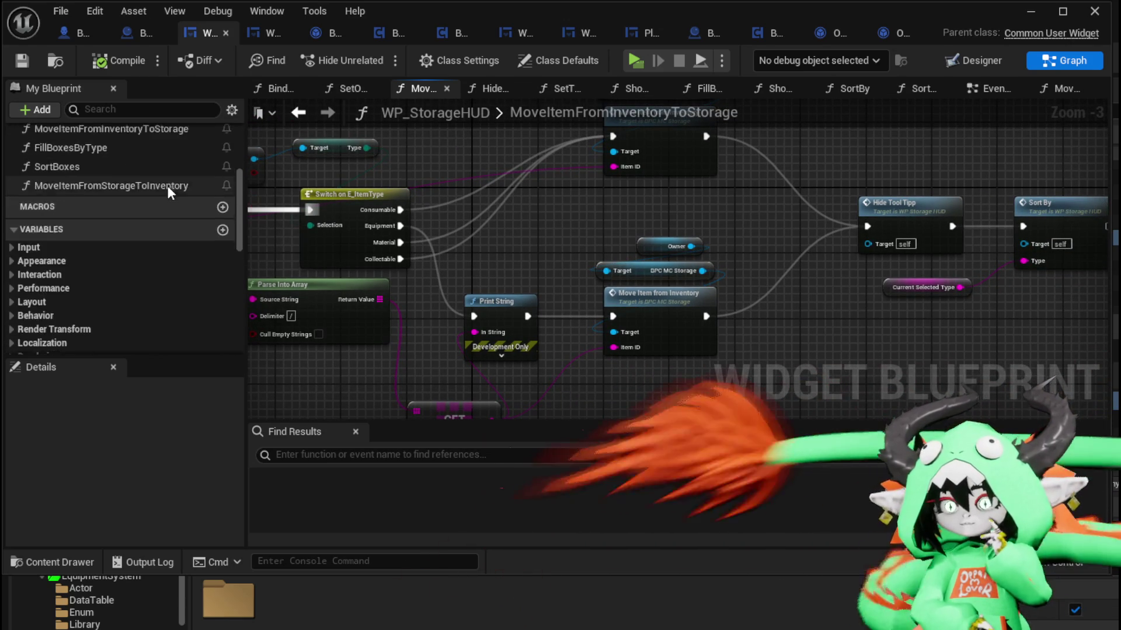
scroll(168, 184, "down", 10)
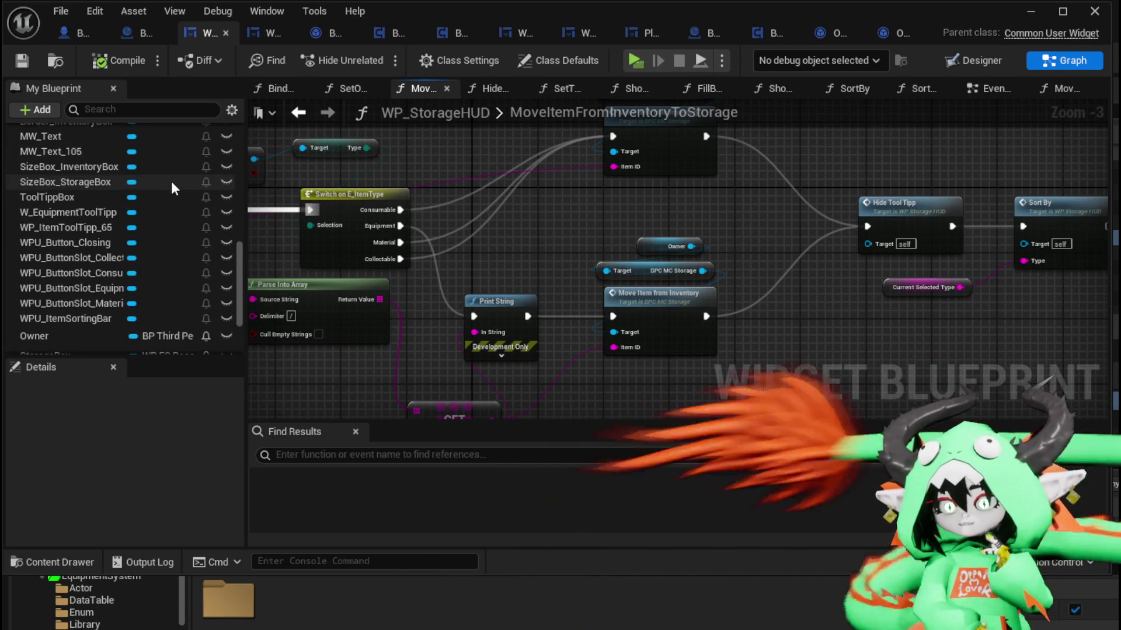
scroll(171, 181, "down", 5)
scroll(170, 181, "up", 6)
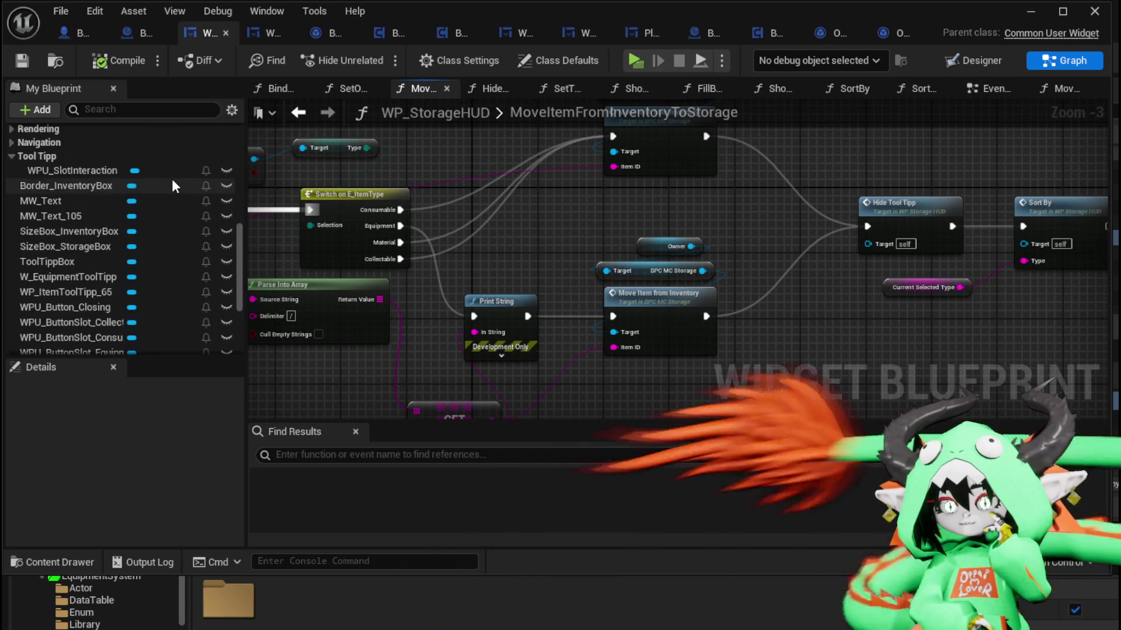
scroll(173, 177, "up", 10)
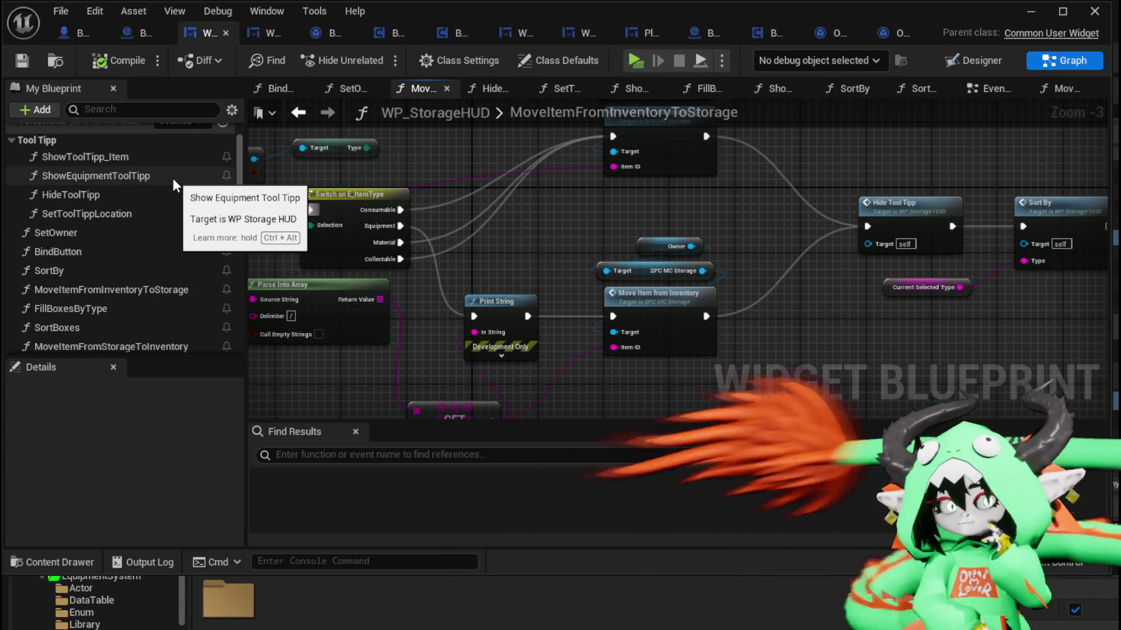
left_click_drag(362, 291, 429, 286)
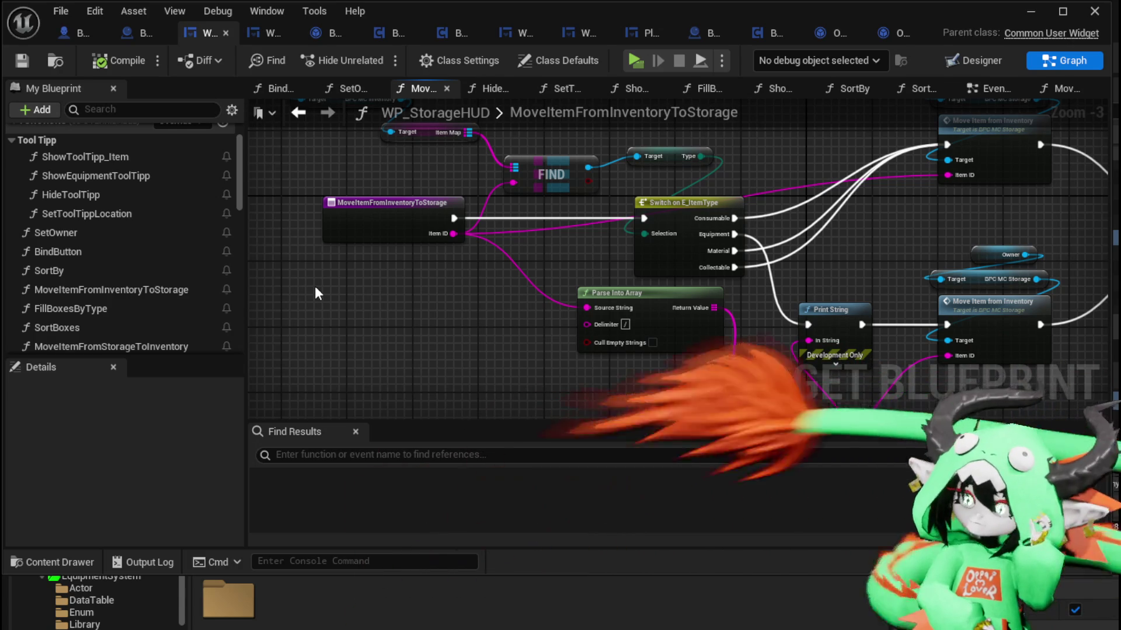
left_click_drag(385, 297, 310, 324)
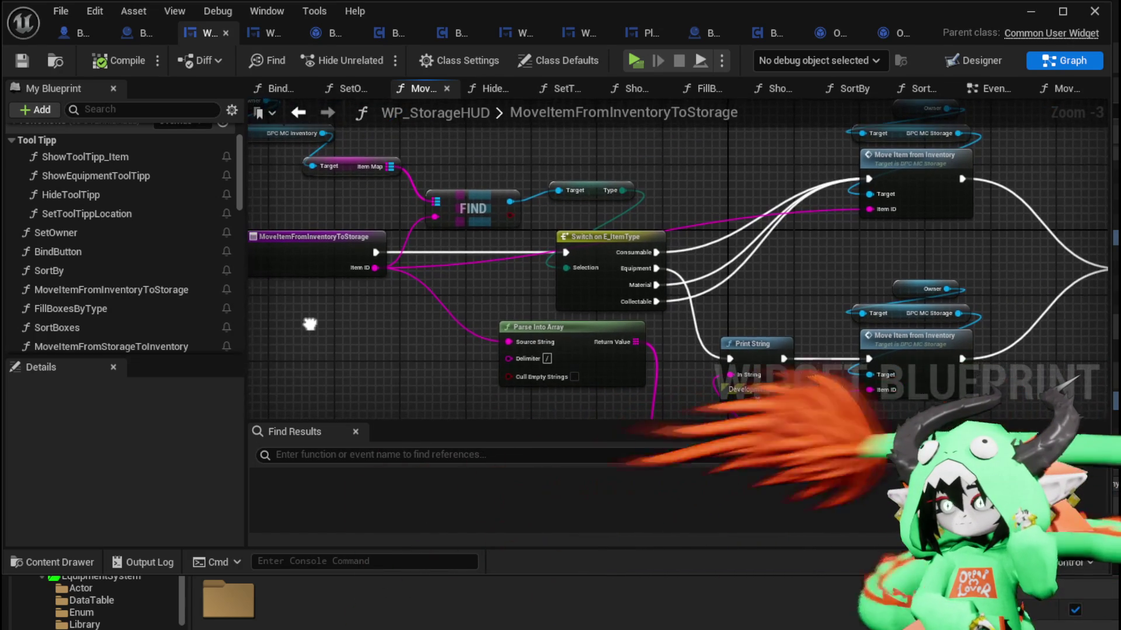
scroll(638, 196, "up", 3)
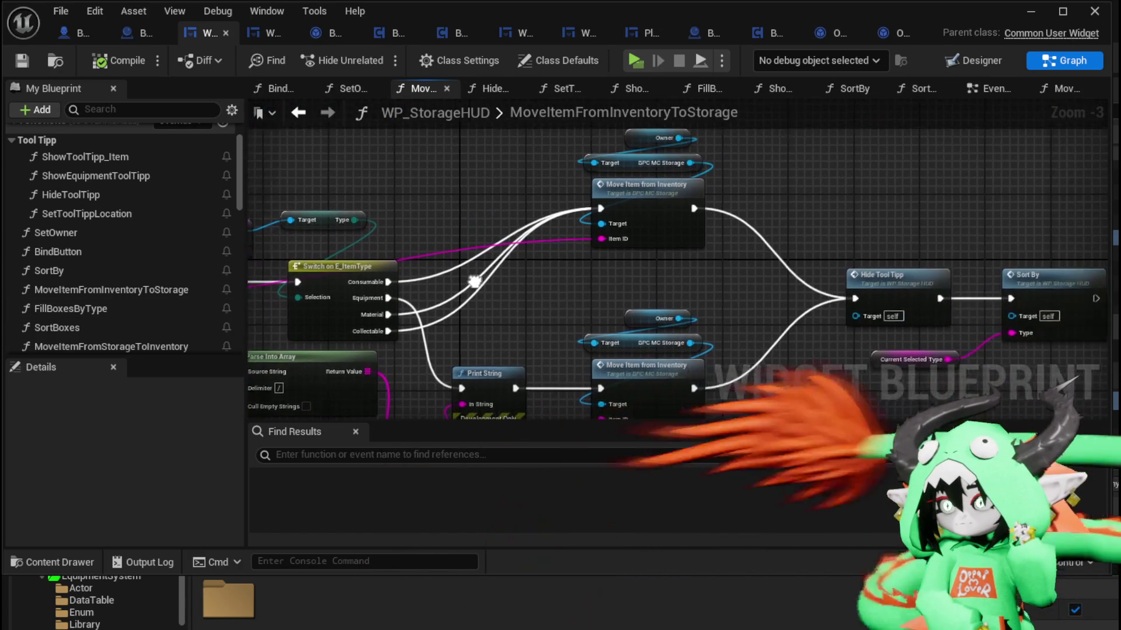
Step: Open BPC_MC_Storage's MoveItemFromInventory function and view its Add Item, Cast and Set Quantity nodes
double_click(638, 197)
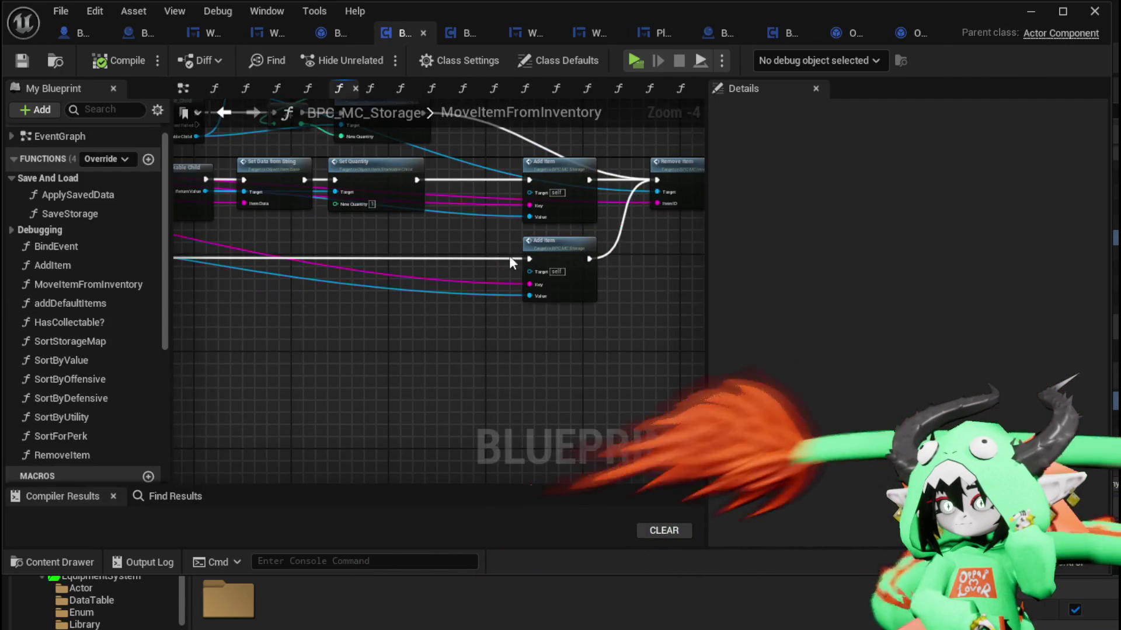
scroll(509, 256, "up", 2)
mouse_move(548, 300)
left_mouse_down()
mouse_move(521, 316)
mouse_move(376, 321)
left_mouse_up()
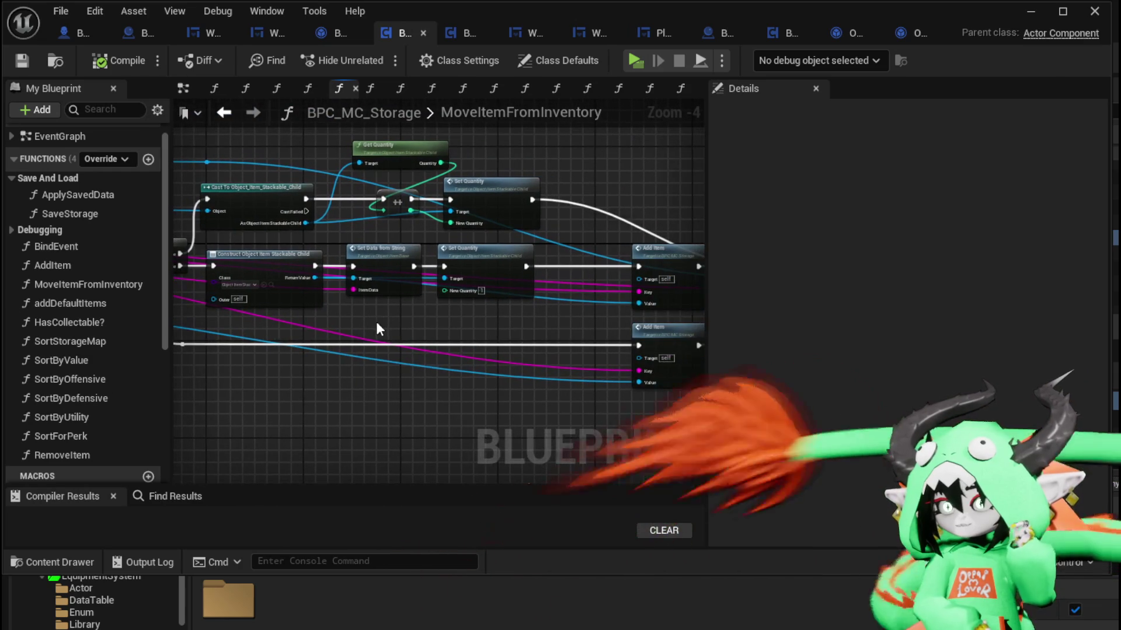
mouse_move(564, 196)
left_mouse_down()
mouse_move(569, 184)
mouse_move(355, 296)
mouse_move(396, 288)
mouse_move(372, 308)
mouse_move(548, 272)
left_mouse_up()
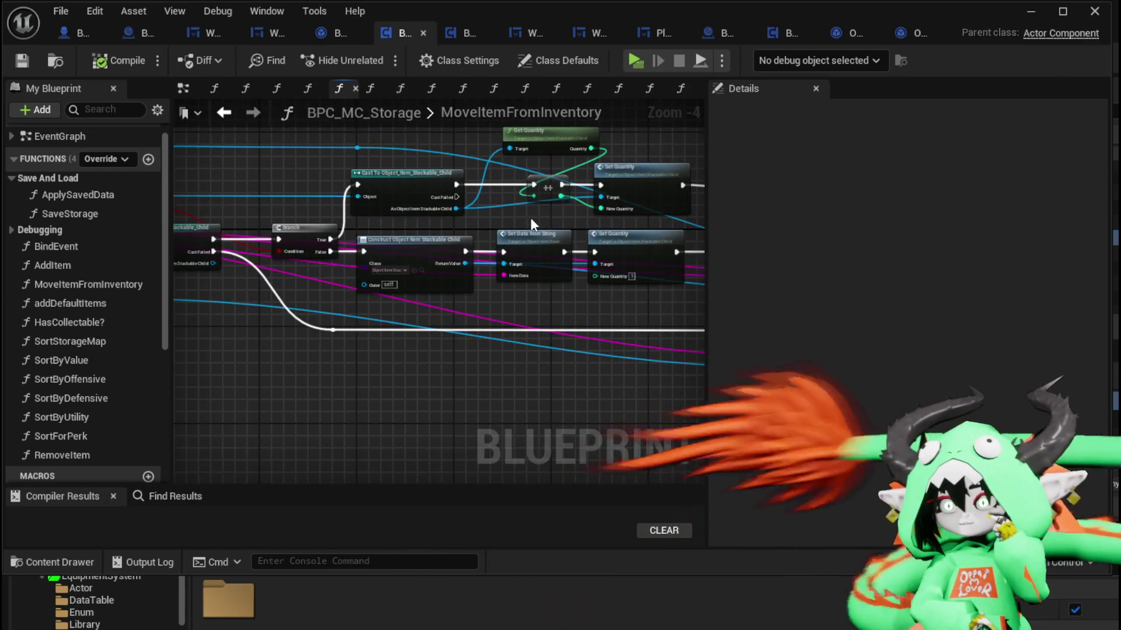
Step: Review the entry node, then the Construct, Set Data, Set Quantity and FIND nodes
left_click_drag(380, 236, 529, 216)
left_click(315, 260)
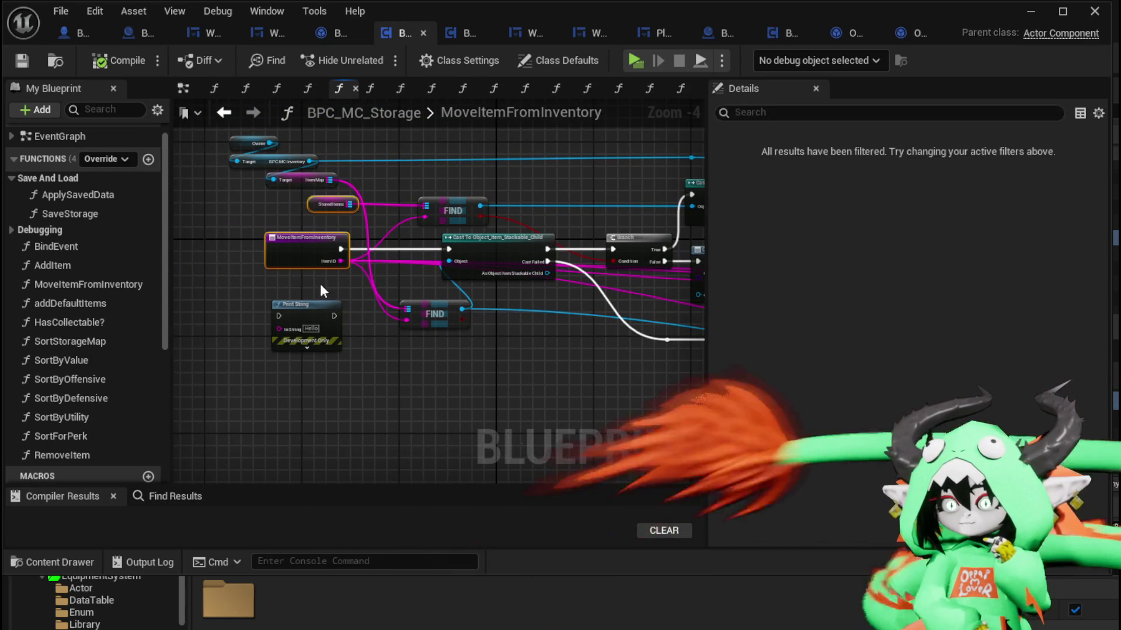
left_click_drag(435, 363, 371, 349)
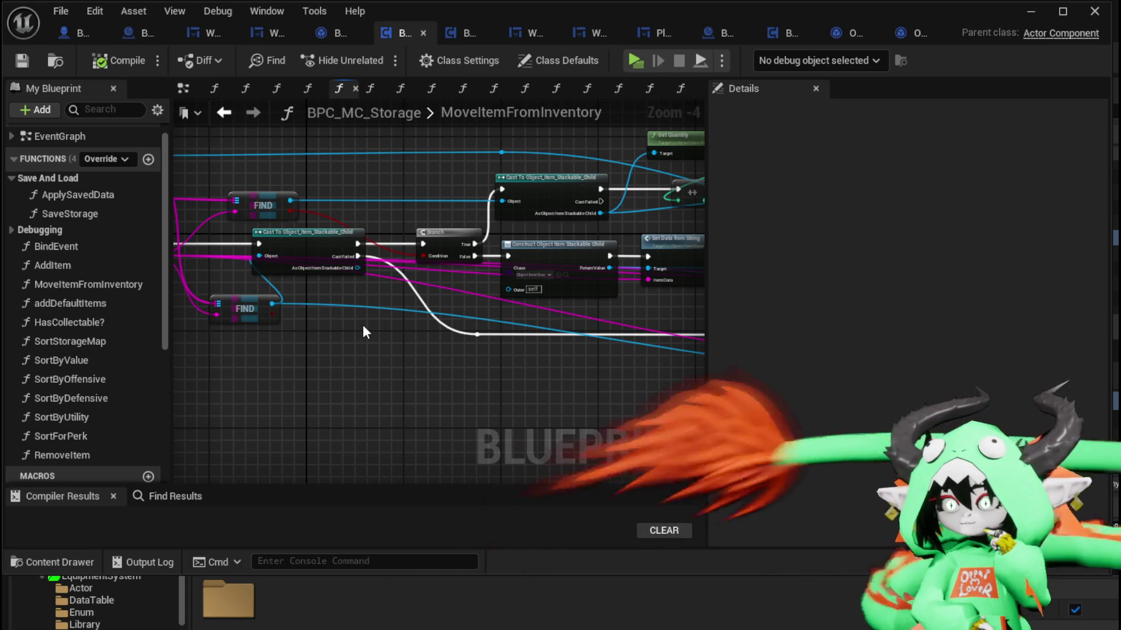
left_click_drag(362, 324, 107, 275)
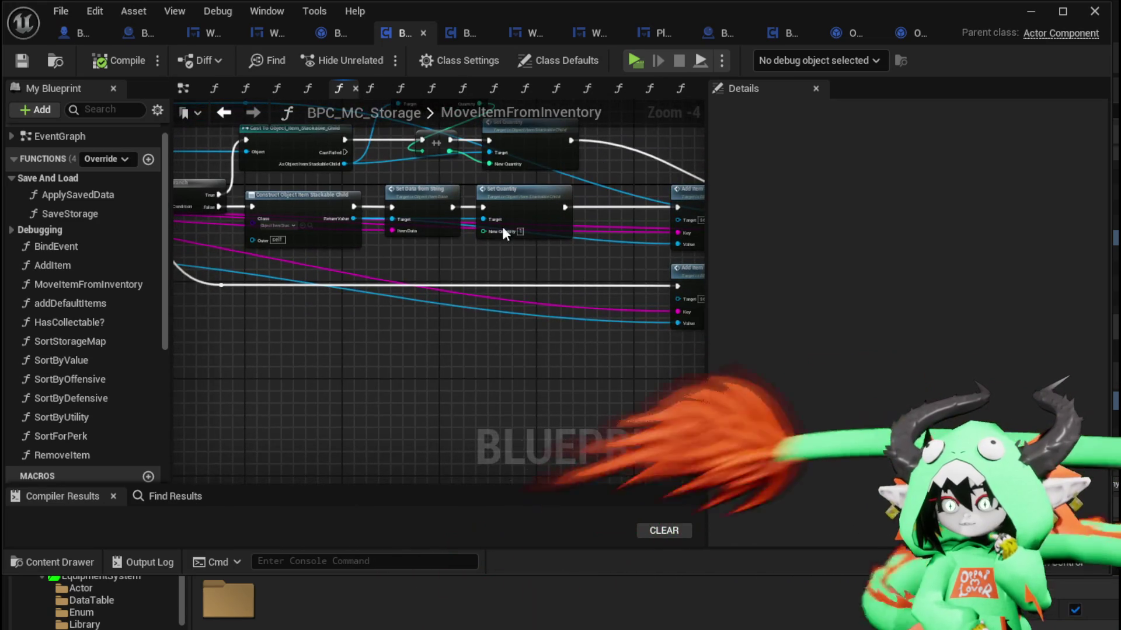
mouse_move(502, 226)
left_mouse_down()
mouse_move(533, 261)
mouse_move(252, 261)
mouse_move(335, 334)
mouse_move(630, 353)
left_mouse_up()
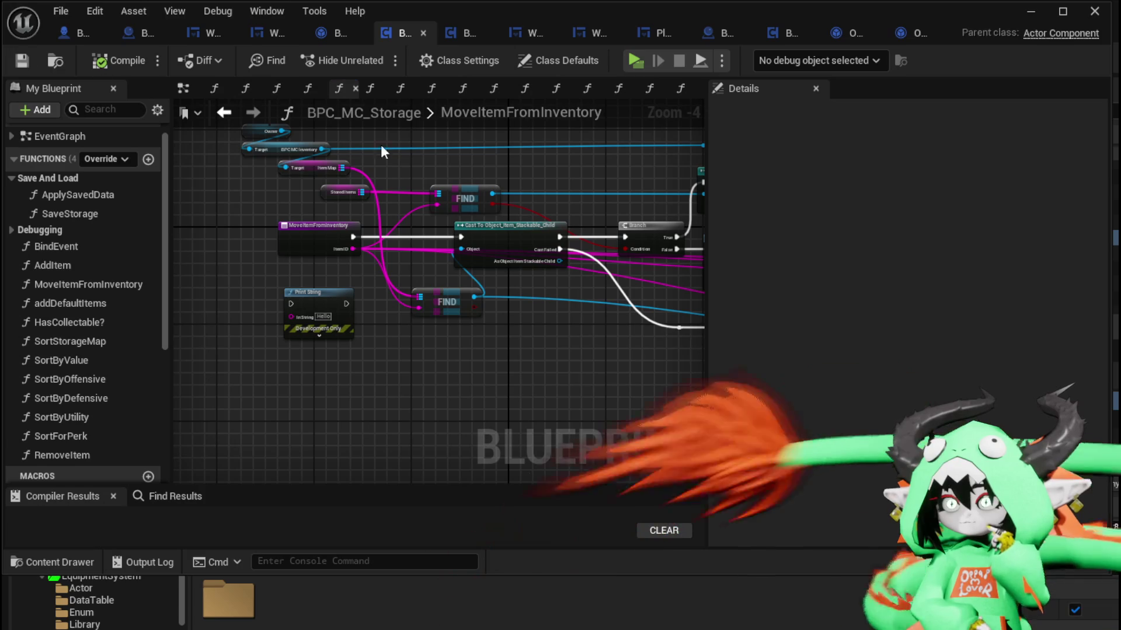